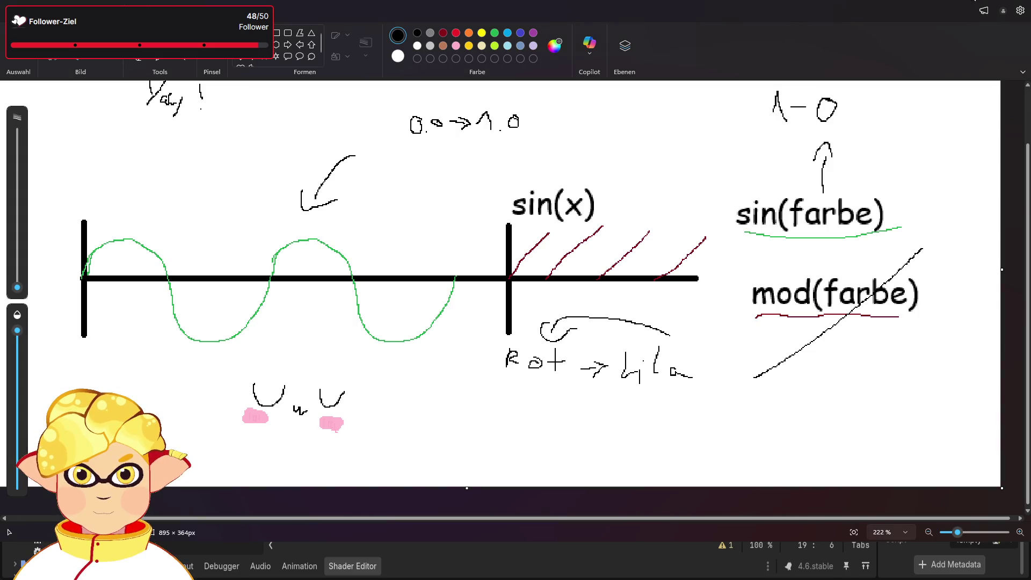
Leave the finished sin(x) versus mod(farbe) sketch and return to fights.gdshader in Godot.
key("alt+Tab")
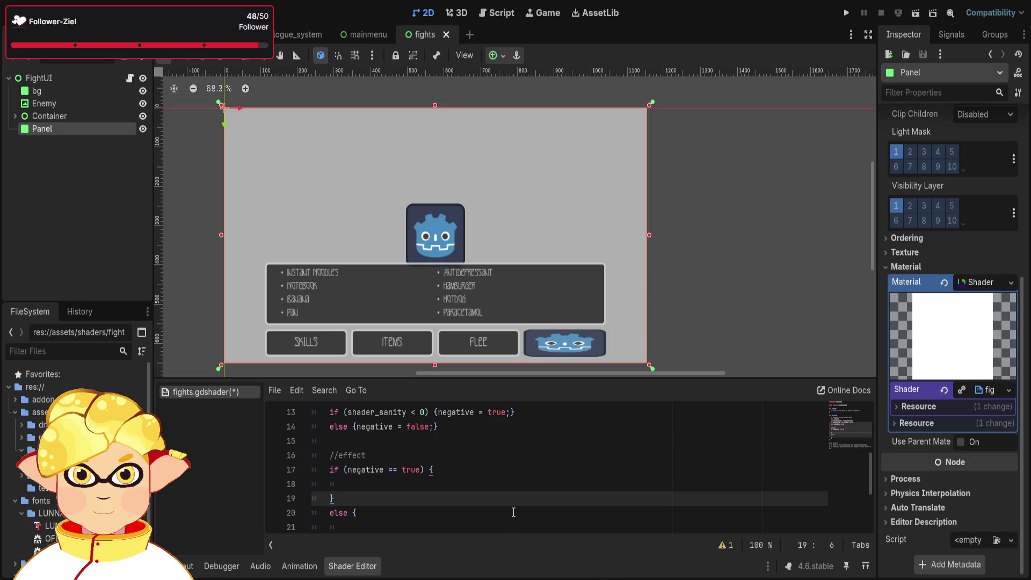
Put the caret on the empty else-block line, then bring the Paint sine-wave sketch forward.
scroll(418, 469, "down", 1)
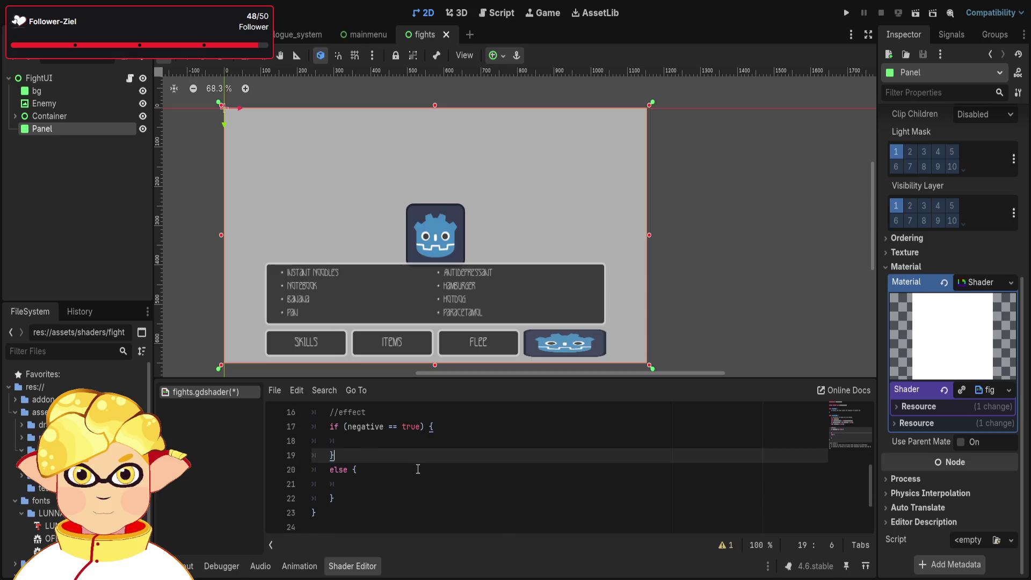
left_click(377, 485)
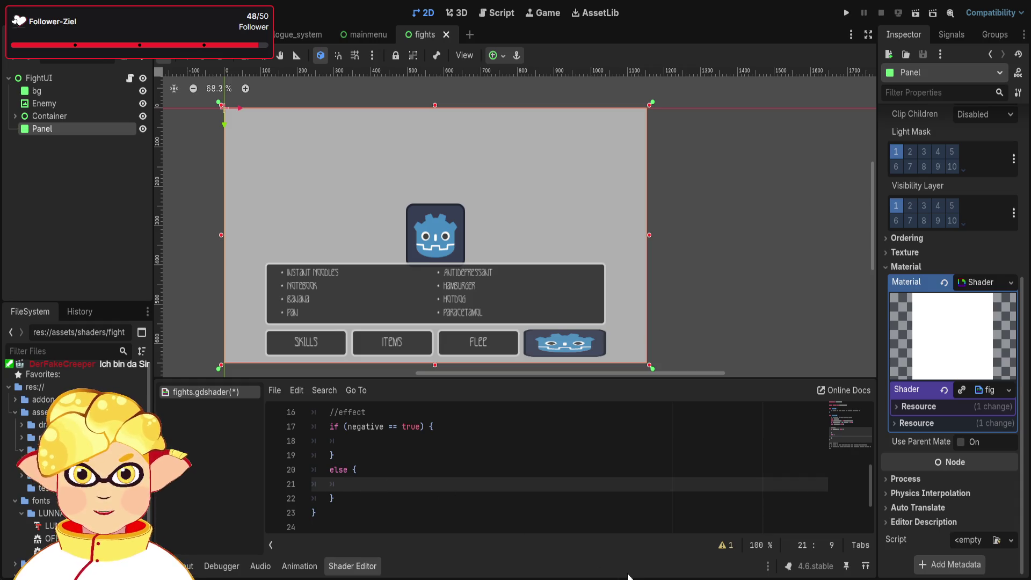
key("alt+Tab")
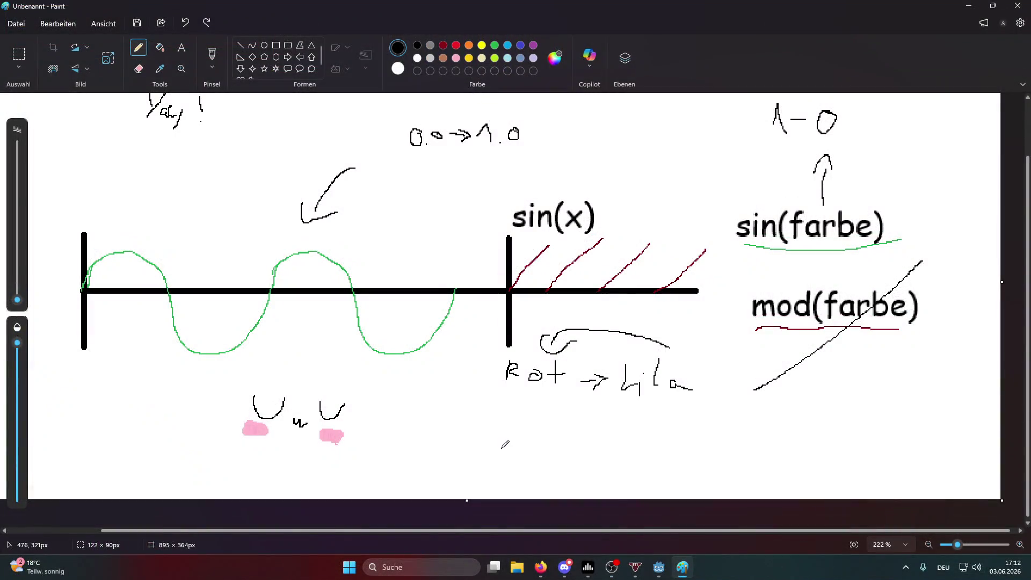
left_click(554, 58)
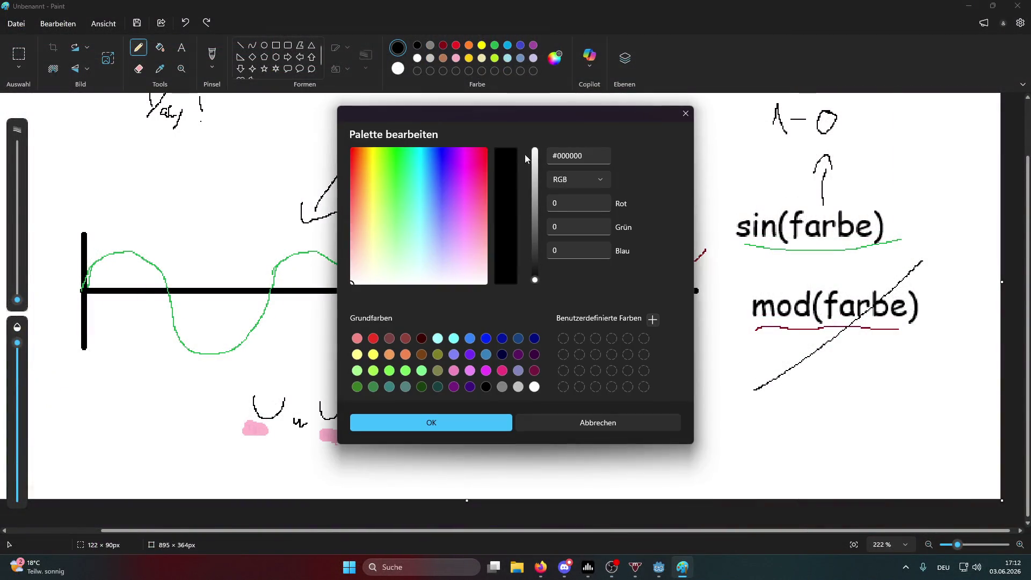
left_click_drag(513, 119, 547, 120)
left_click_drag(426, 235, 361, 150)
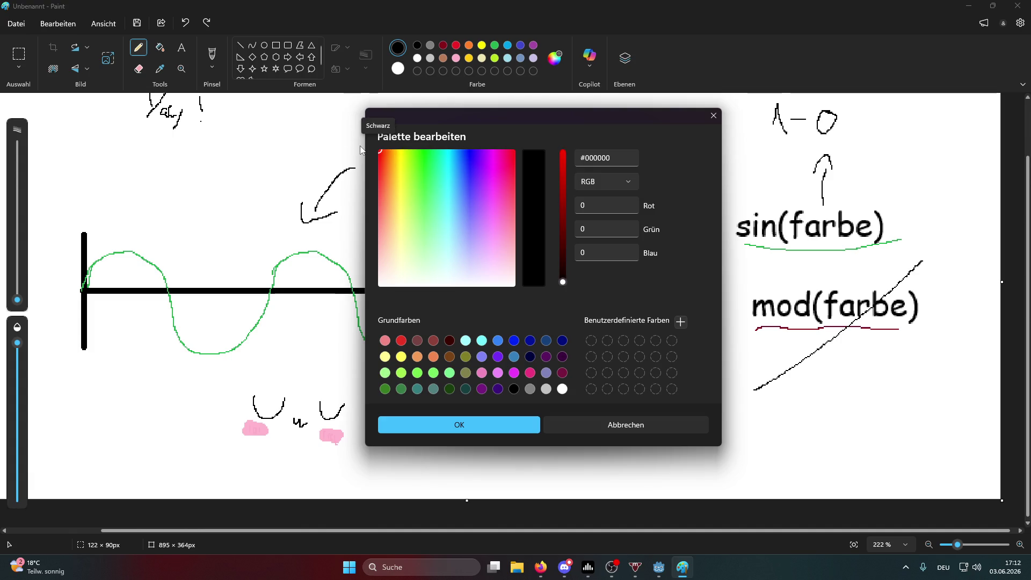
left_click(713, 115)
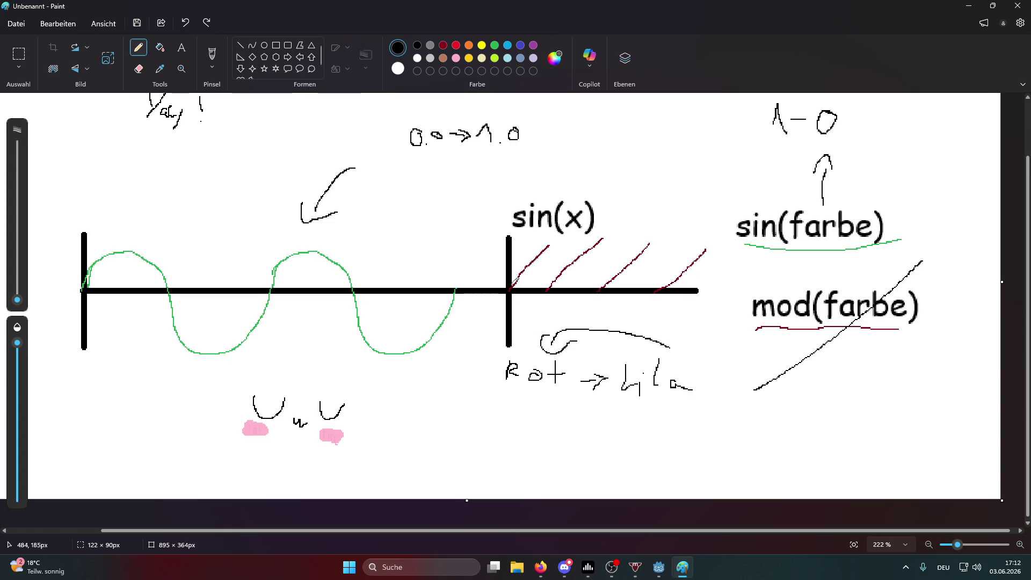
left_click(554, 58)
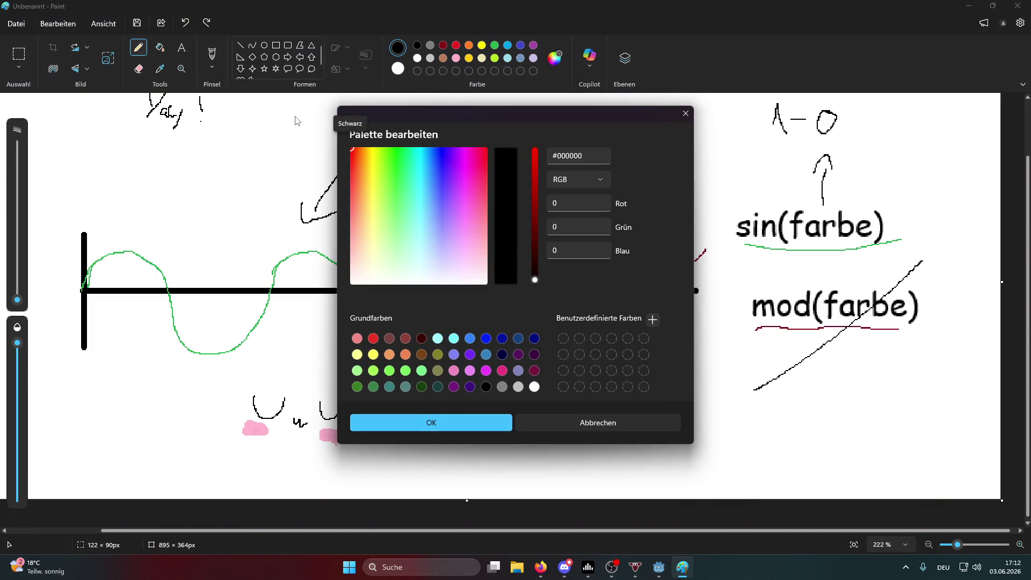
mouse_move(349, 130)
left_mouse_down()
mouse_move(496, 130)
mouse_move(275, 111)
mouse_move(487, 105)
mouse_move(349, 107)
mouse_move(487, 107)
mouse_move(482, 127)
mouse_move(352, 115)
mouse_move(354, 127)
mouse_move(589, 121)
left_mouse_up()
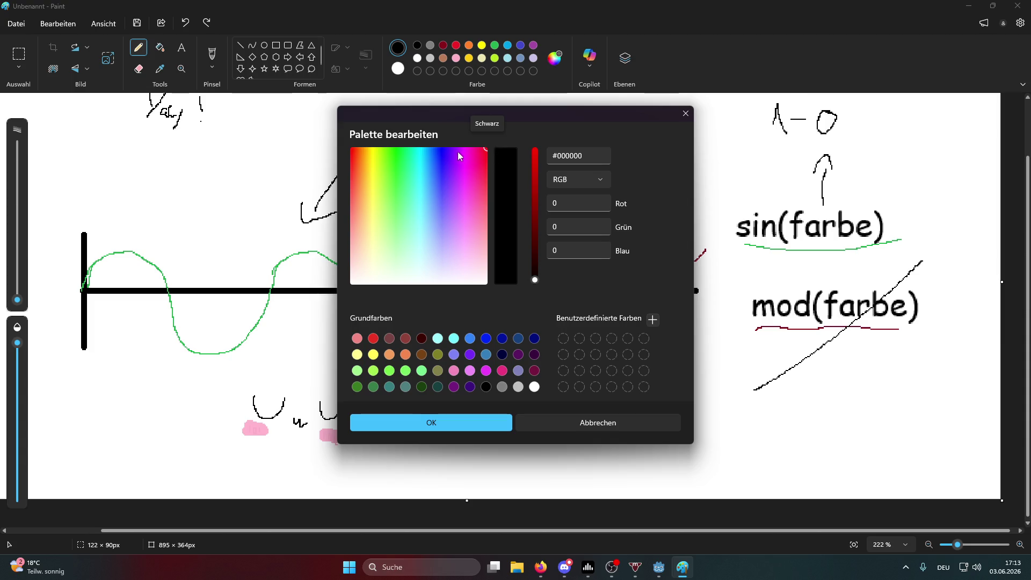
mouse_move(352, 145)
left_mouse_down()
mouse_move(498, 144)
mouse_move(350, 130)
mouse_move(499, 133)
mouse_move(387, 123)
mouse_move(422, 120)
mouse_move(494, 126)
left_mouse_up()
left_click(686, 113)
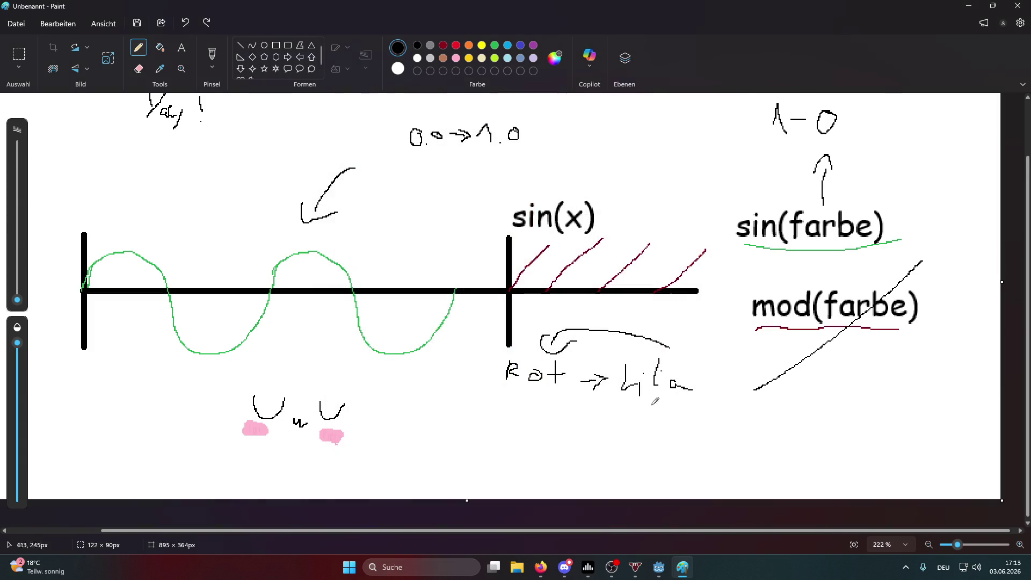
Switch OBS to the Paint scene and strike mod(farbe) with a black X, undoing stray strokes.
left_click(615, 568)
left_click(32, 464)
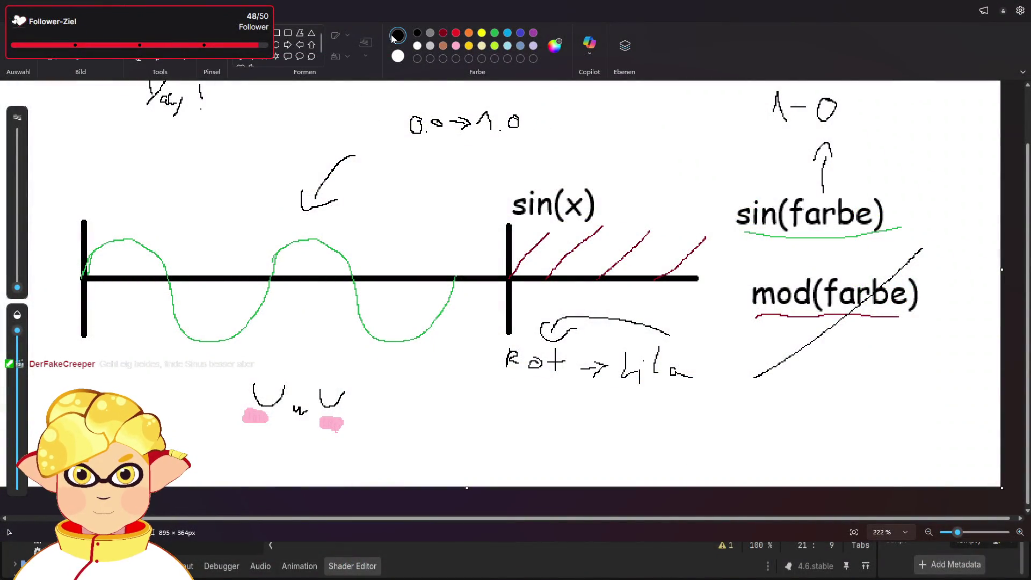
left_click_drag(771, 264, 889, 371)
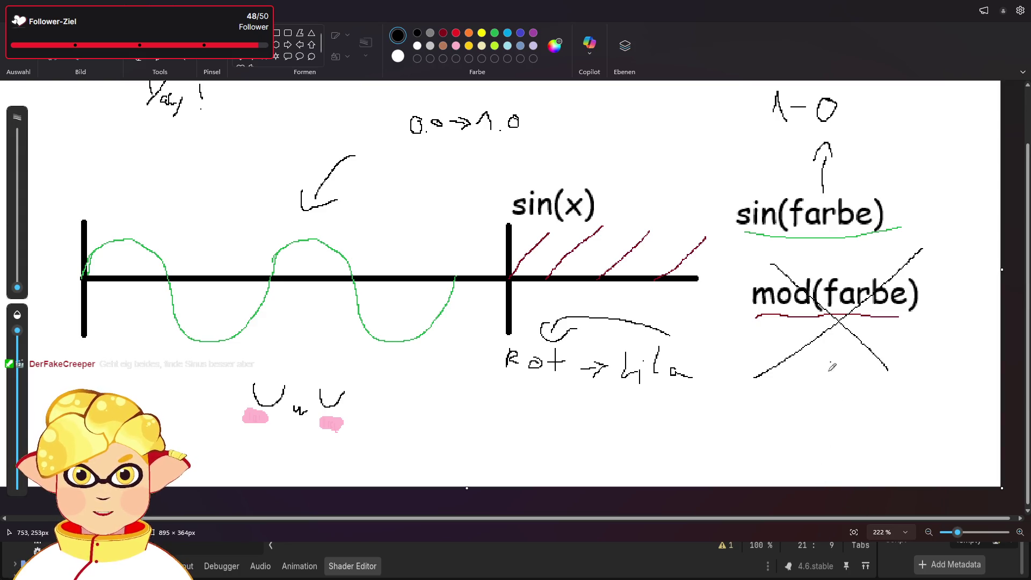
left_click_drag(852, 259, 792, 342)
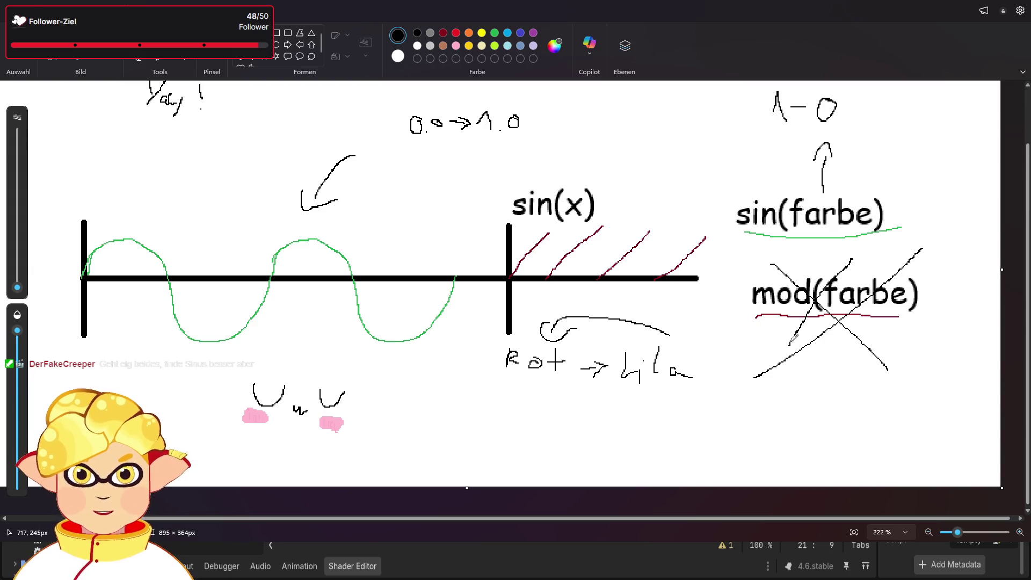
left_click_drag(930, 263, 674, 346)
key("ctrl+z")
key("ctrl+z")
key("ctrl+z")
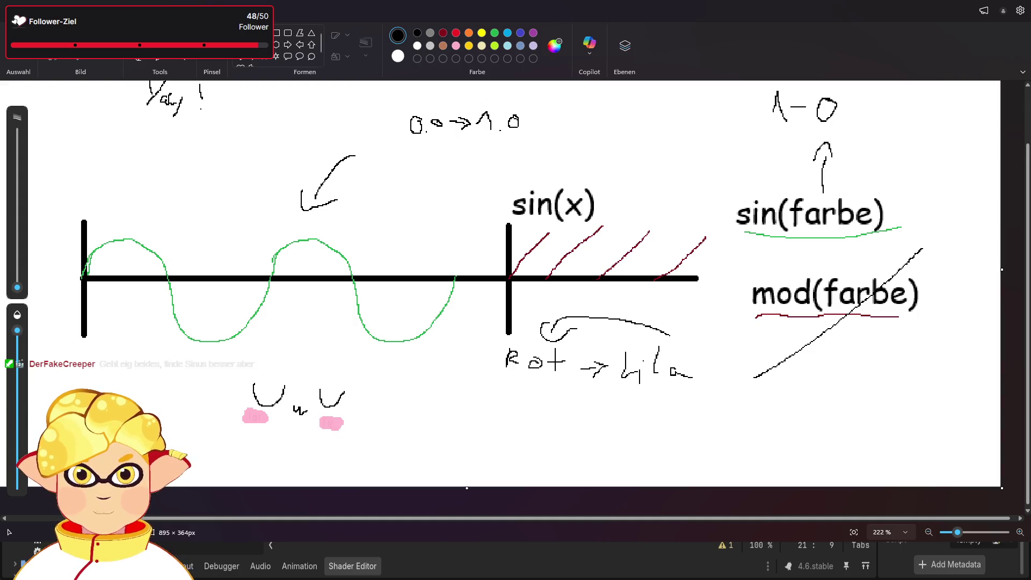
left_click_drag(782, 264, 888, 346)
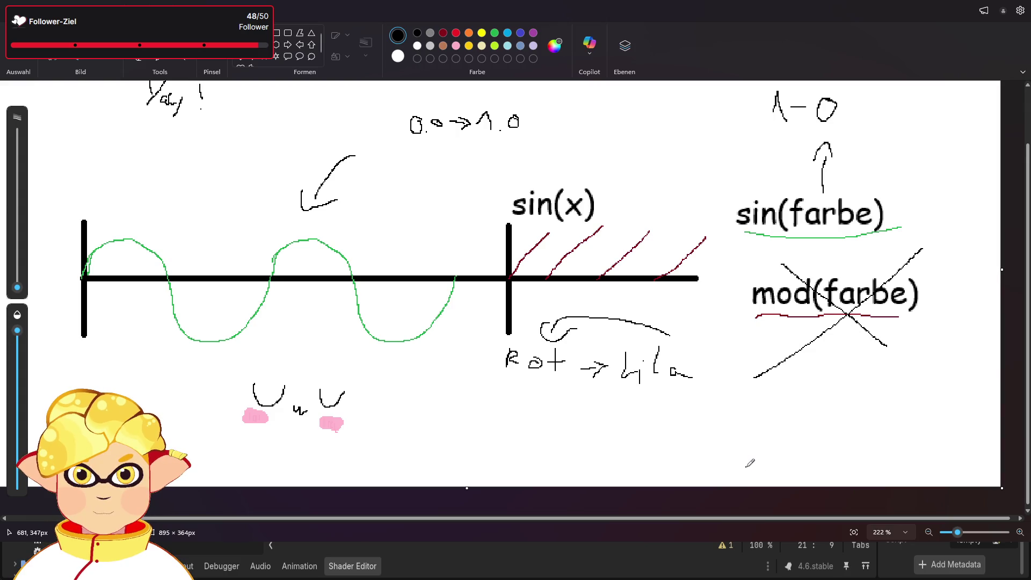
key("alt+Tab")
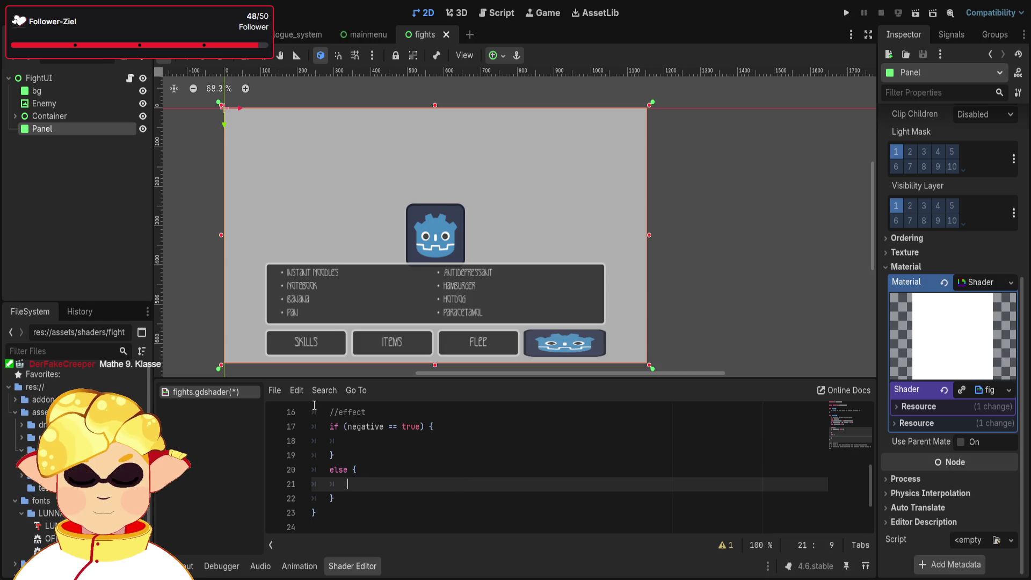
Type float pixel_size = mix(1.0, 32.0, effect_strengh); on line 21 with an empty line below.
type("fl")
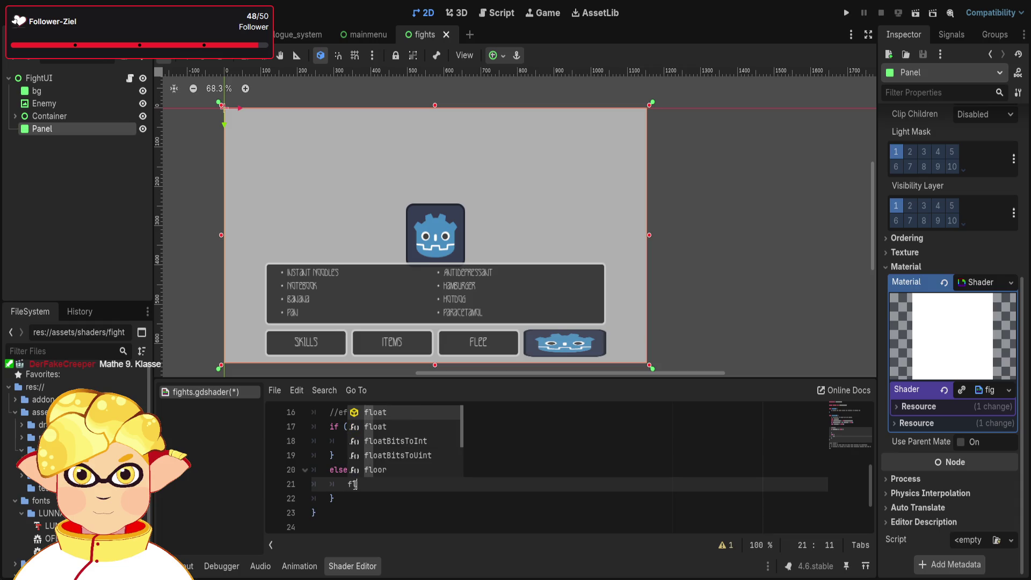
type("oat pixel_pi")
key("BackSpace")
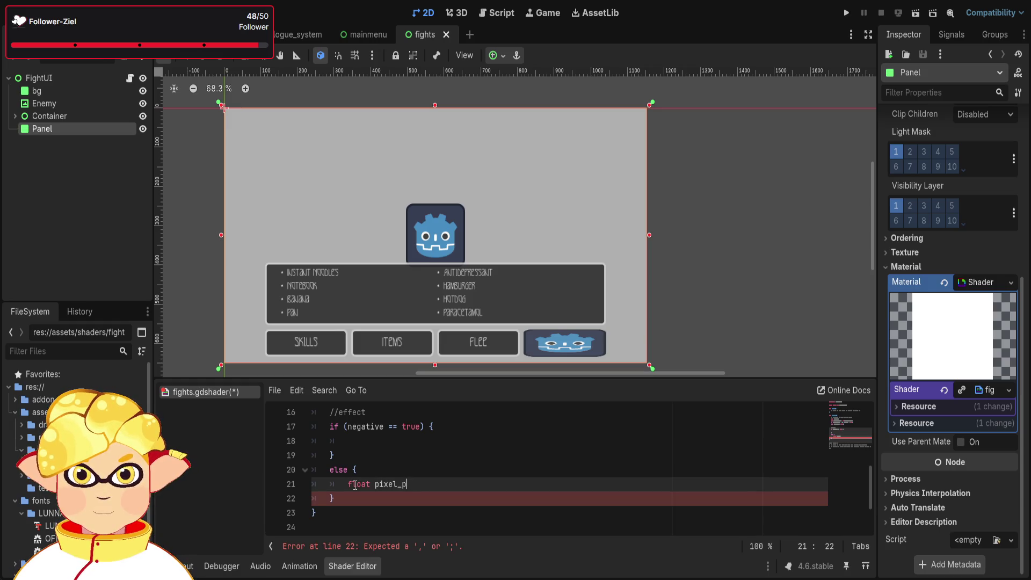
type("size = ")
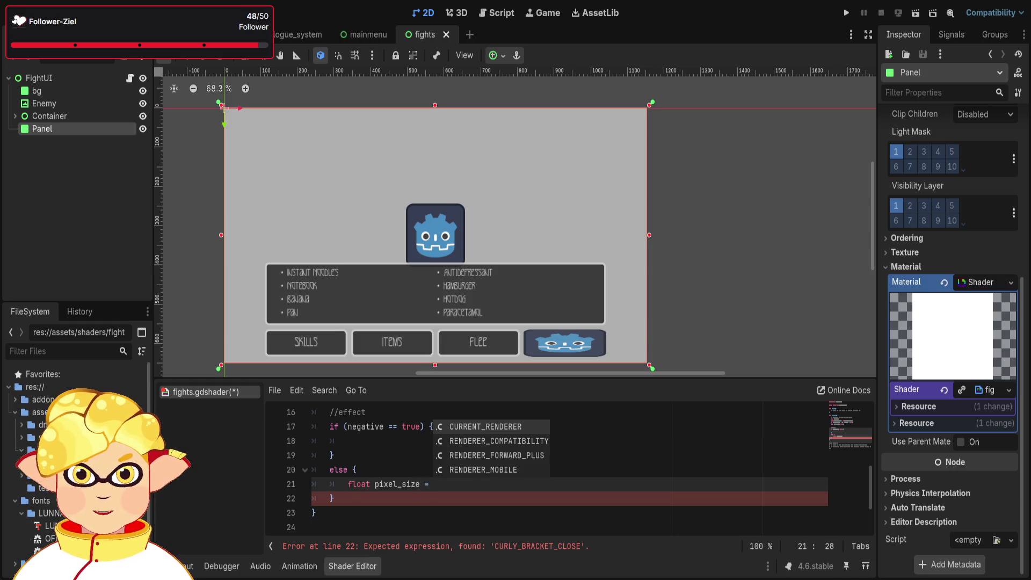
type("mix ")
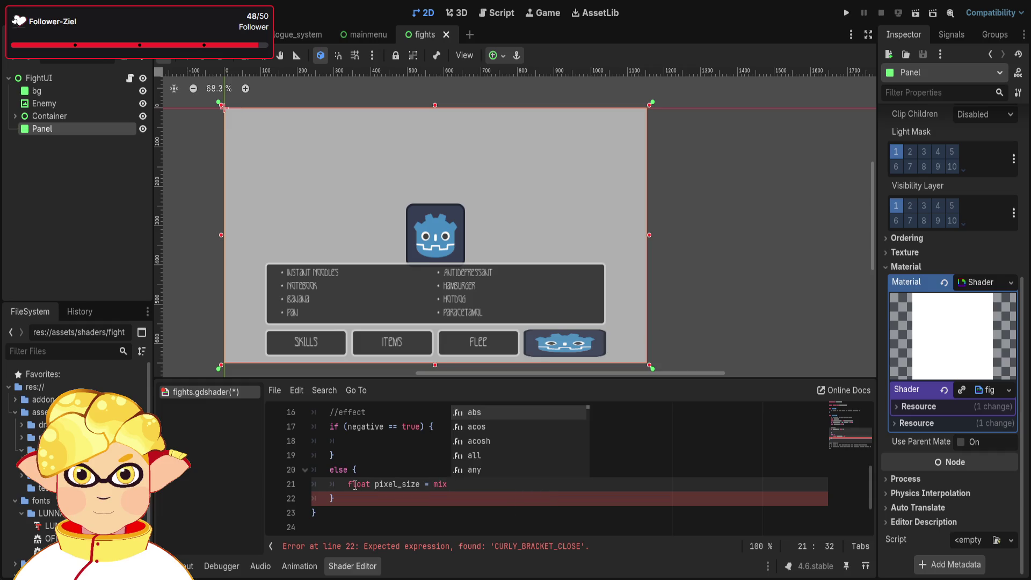
type("(")
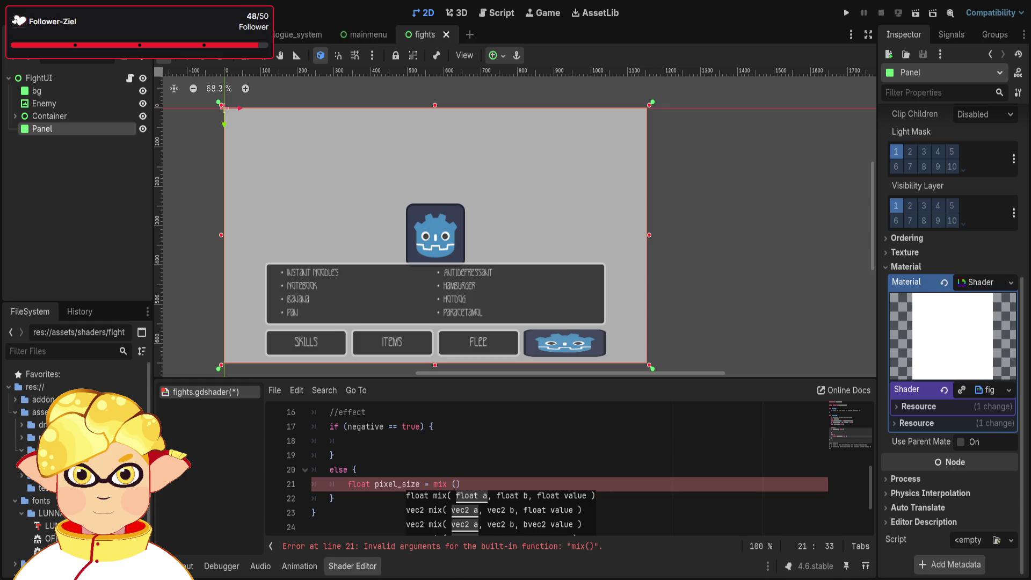
type("1.")
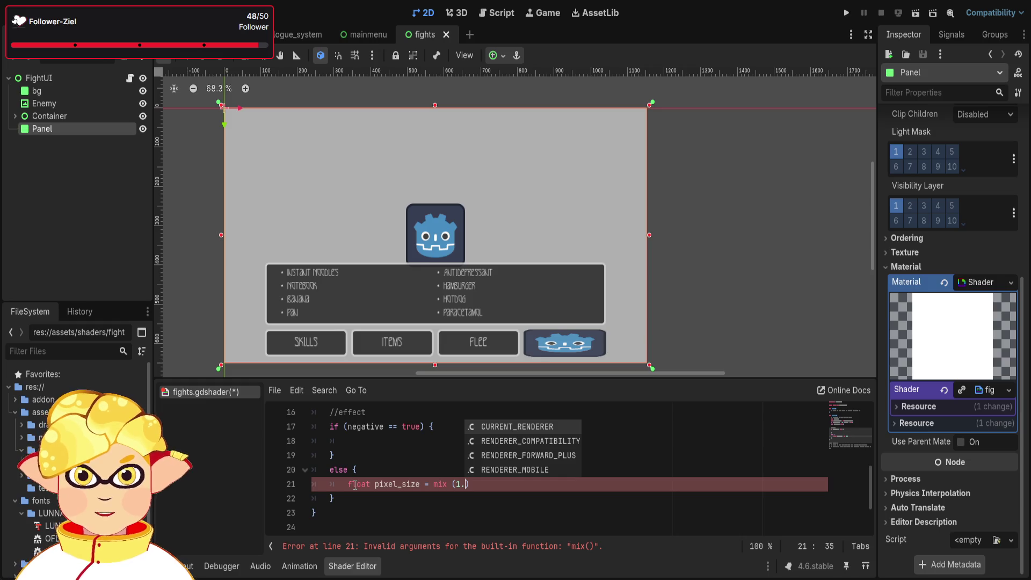
key("BackSpace")
type(",")
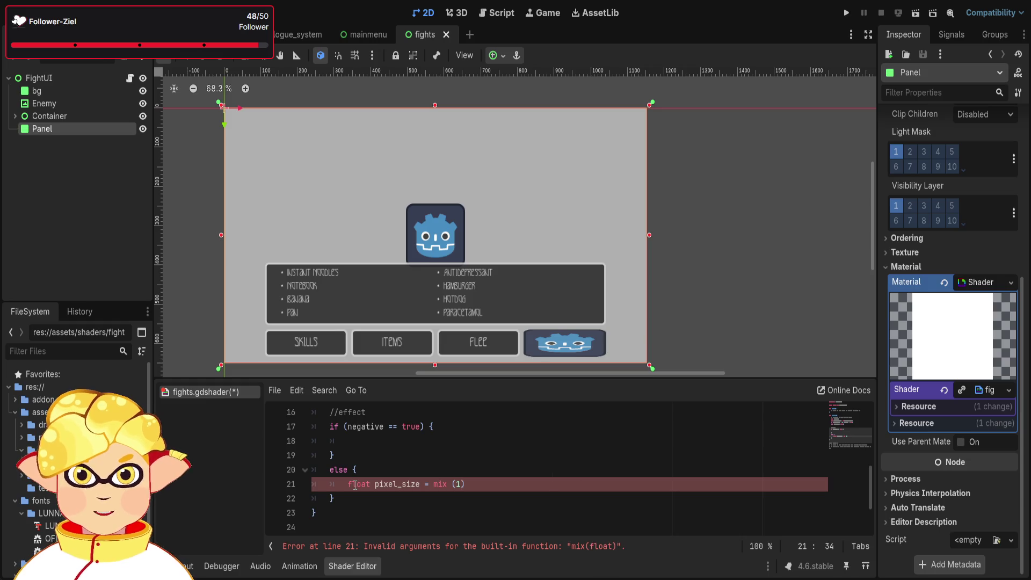
type("0")
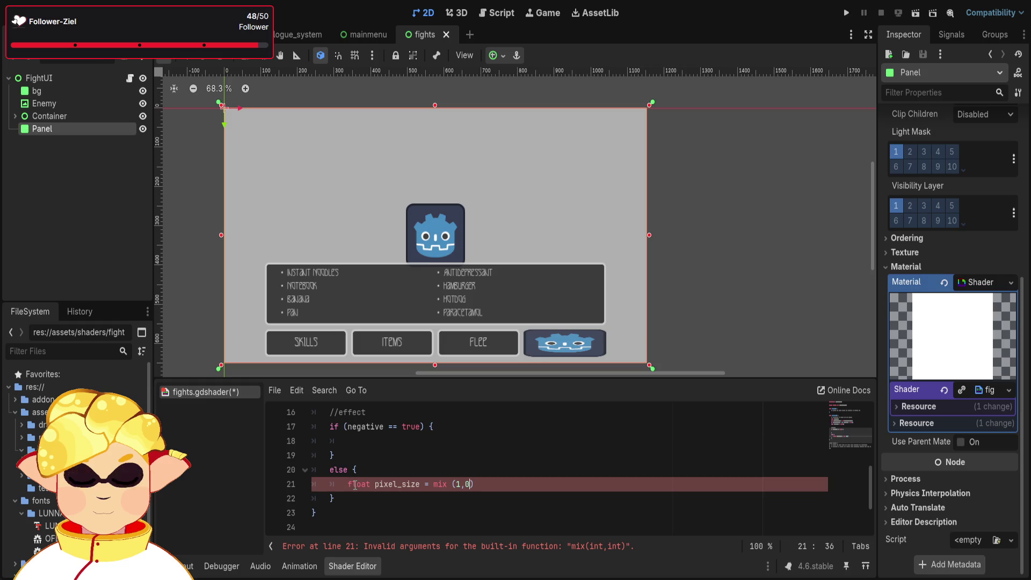
key("BackSpace")
key("BackSpace")
type(".0")
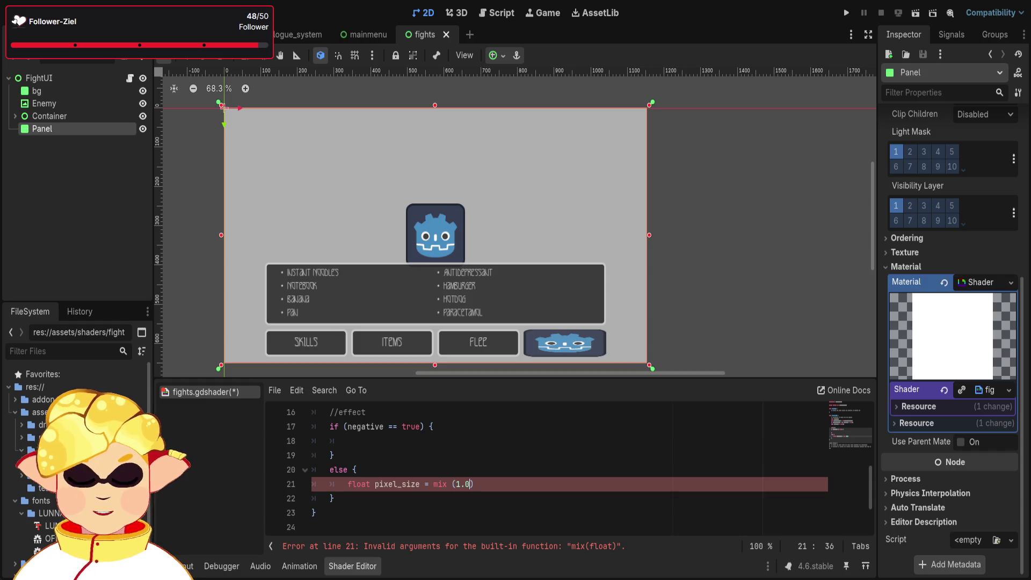
type(", 32.0,")
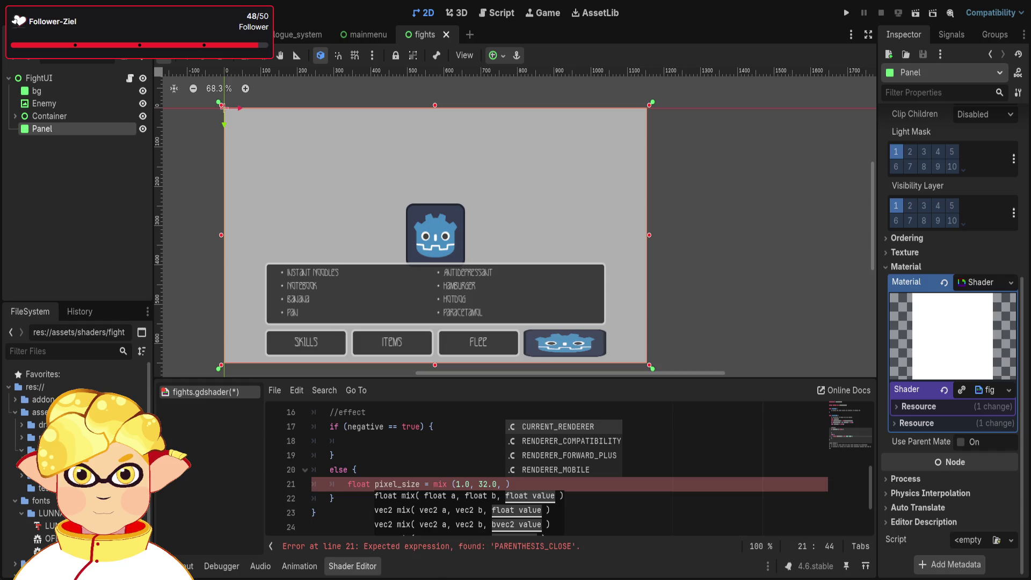
type("strengh")
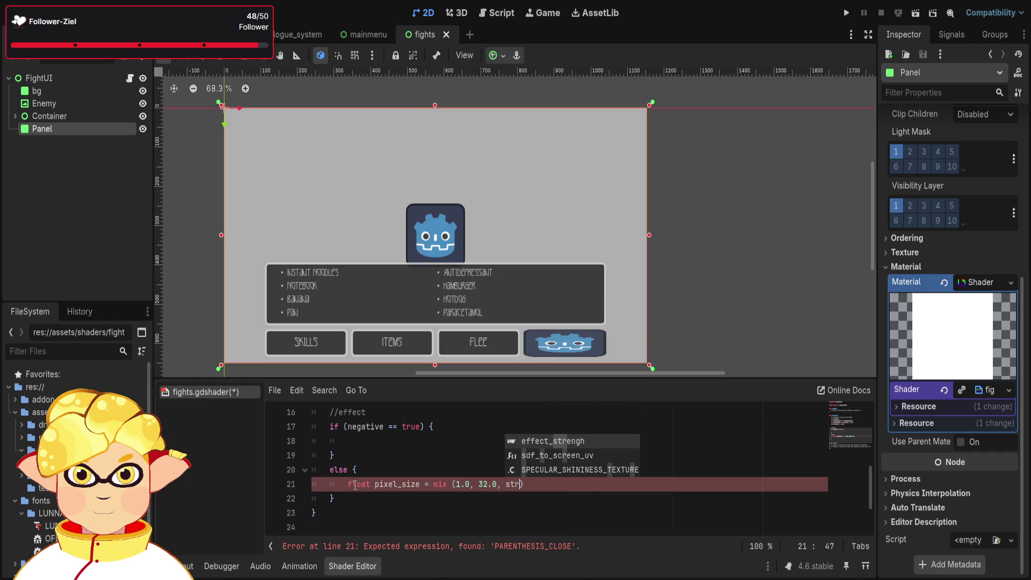
key("Return")
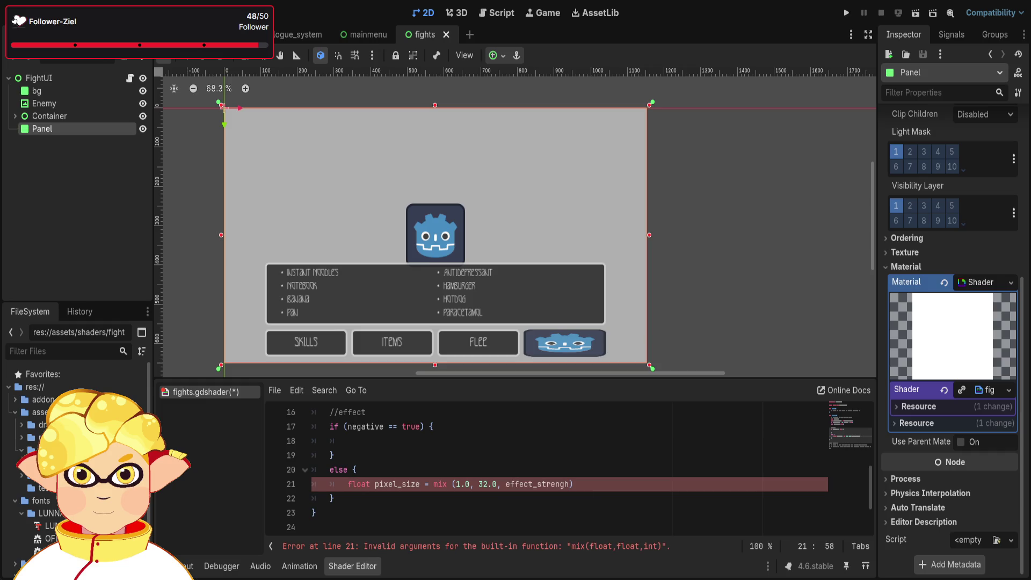
type(");")
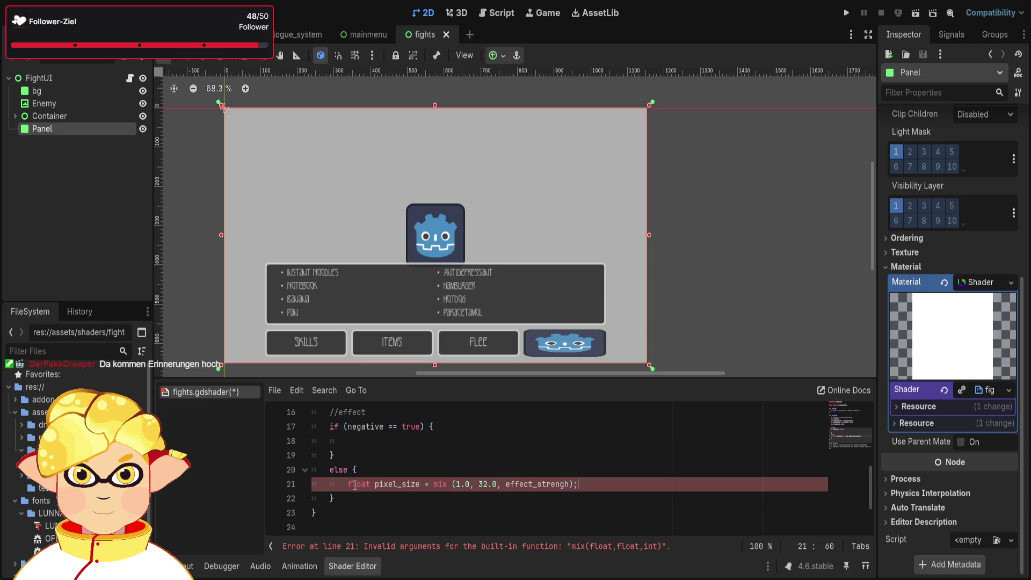
key("Return")
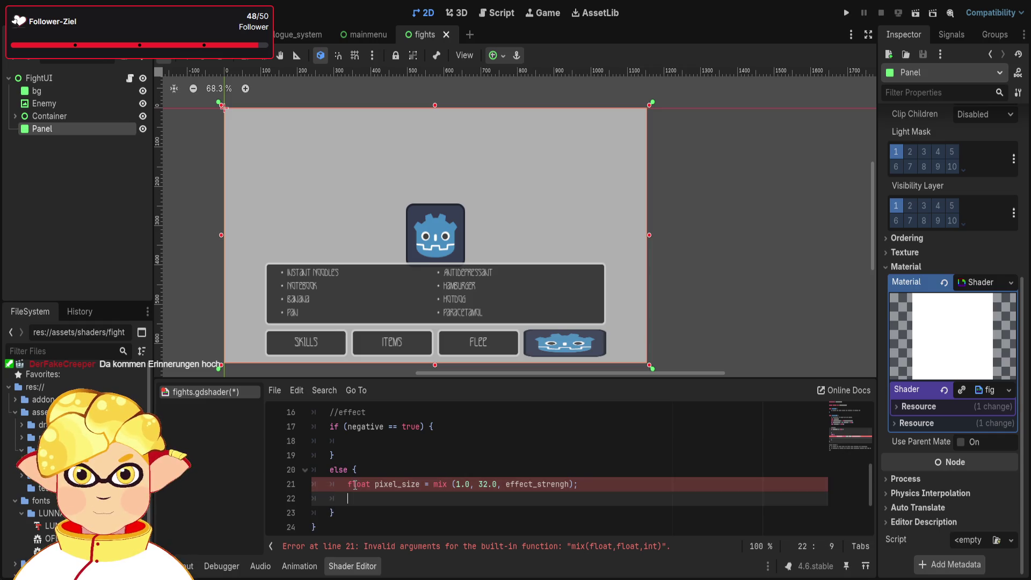
Remove the space after mix and the trailing semicolon on line 21.
scroll(363, 491, "down", 1)
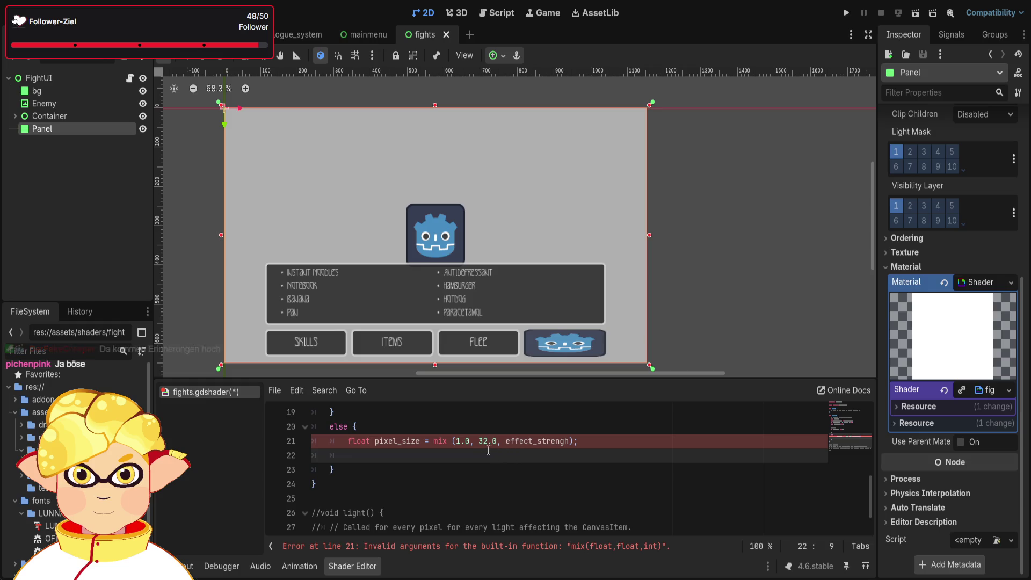
left_click(454, 441)
key("BackSpace")
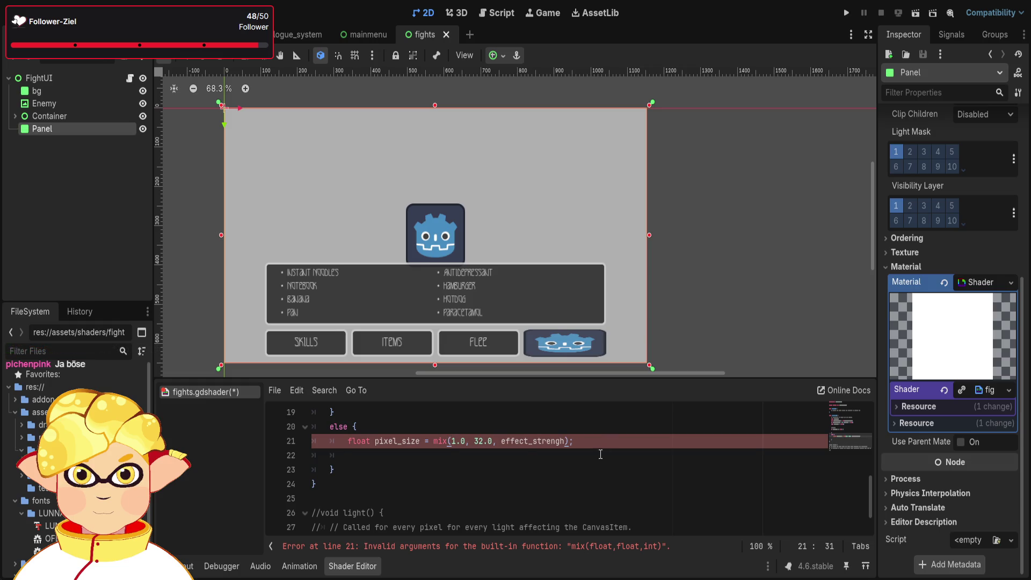
key("Down")
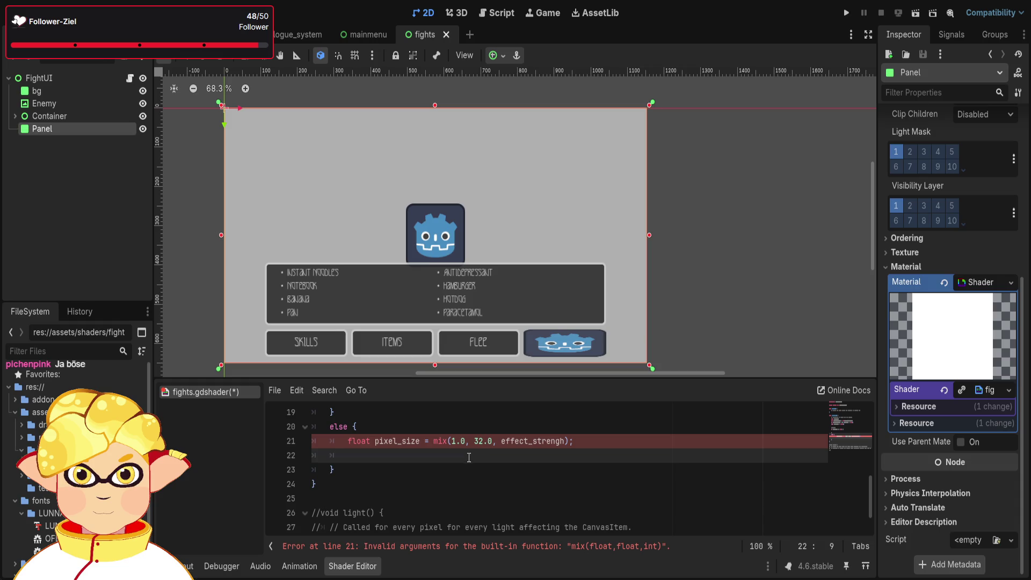
scroll(496, 451, "up", 3)
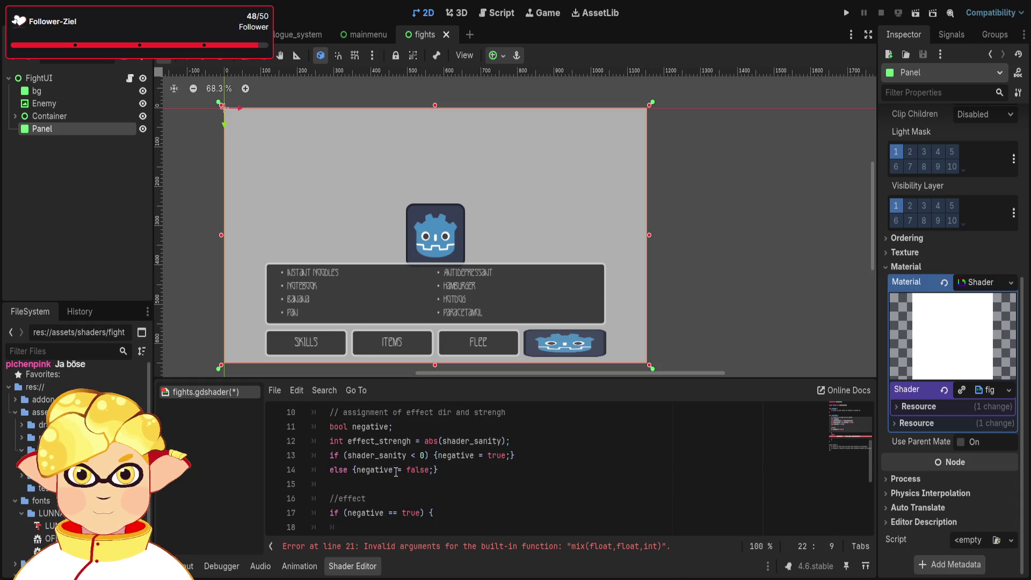
scroll(490, 458, "down", 2)
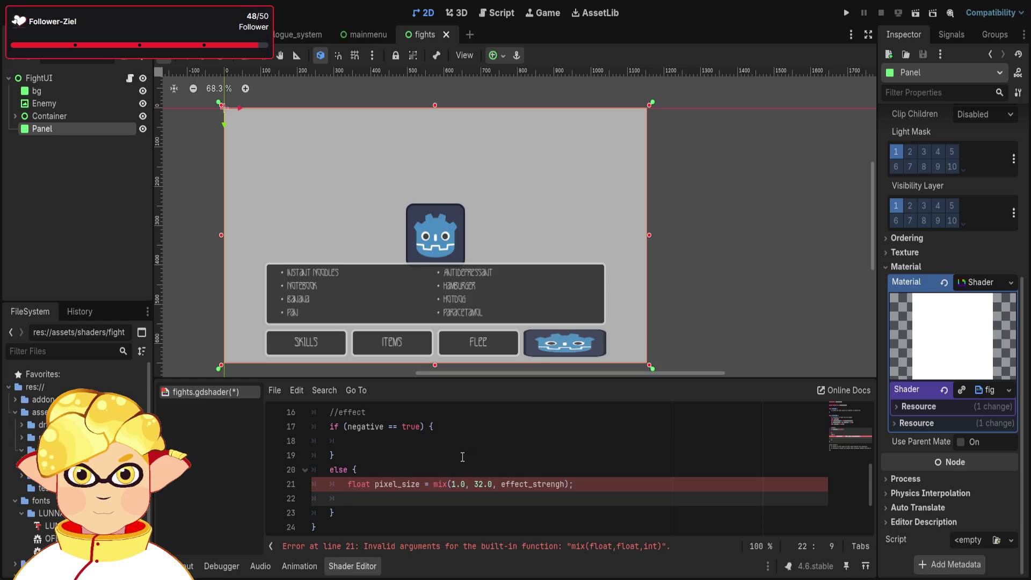
scroll(462, 457, "down", 1)
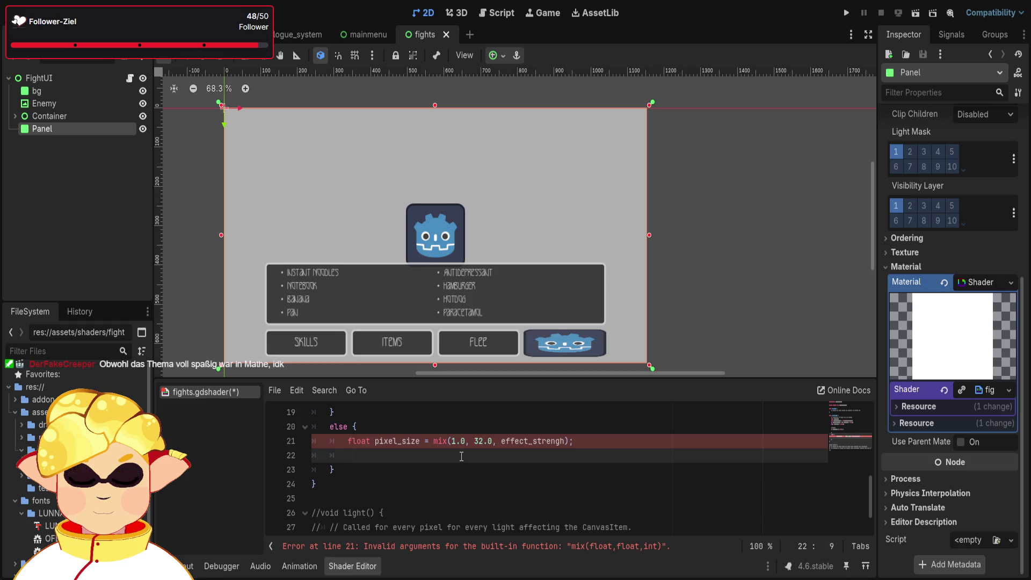
key("Up")
key("End")
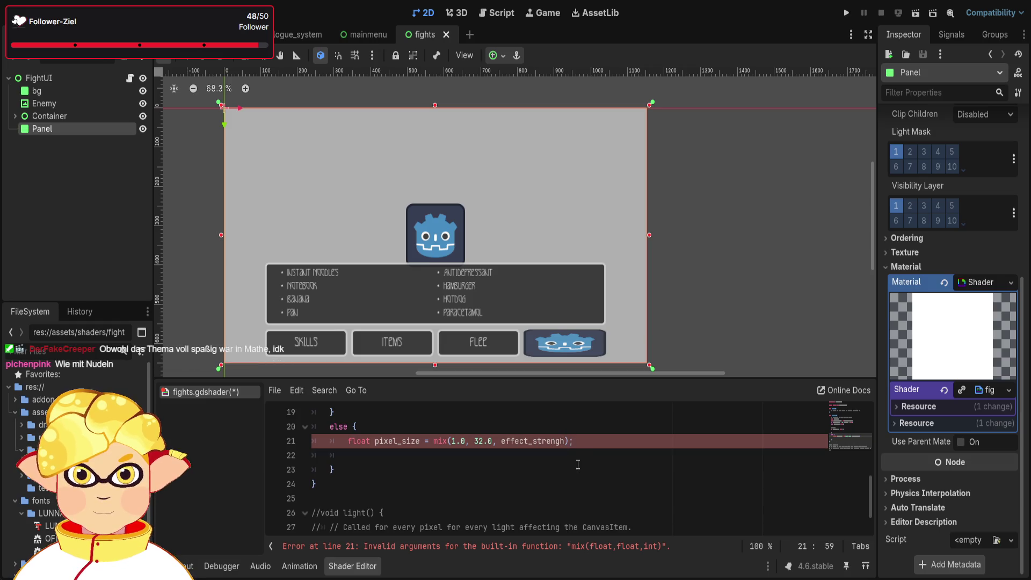
key("BackSpace")
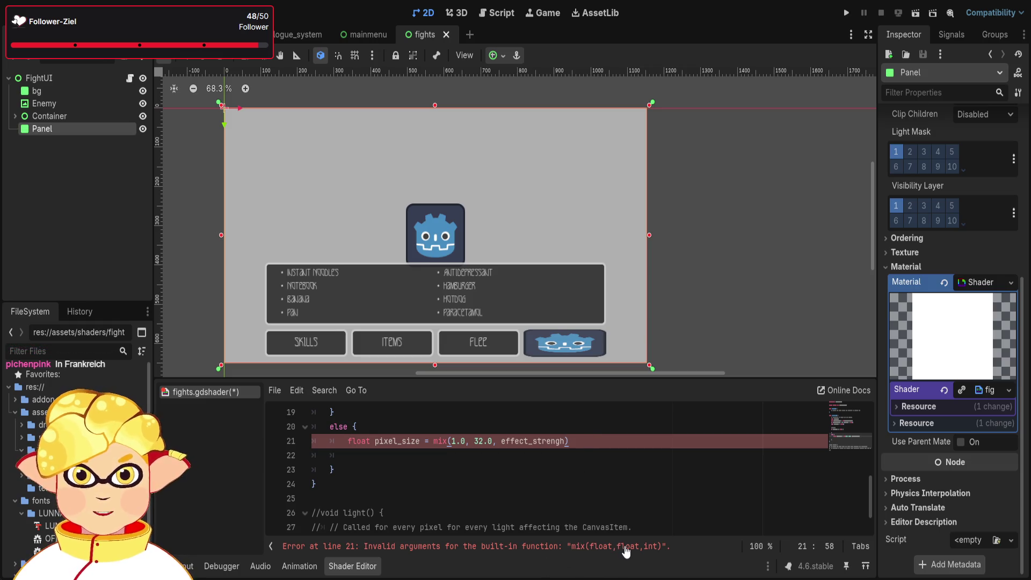
Adjust the spaces after the commas in the mix(1.0, 32.0, effect_strengh) arguments.
left_click(488, 442)
key("Left")
key("Left")
key("Left")
key("BackSpace")
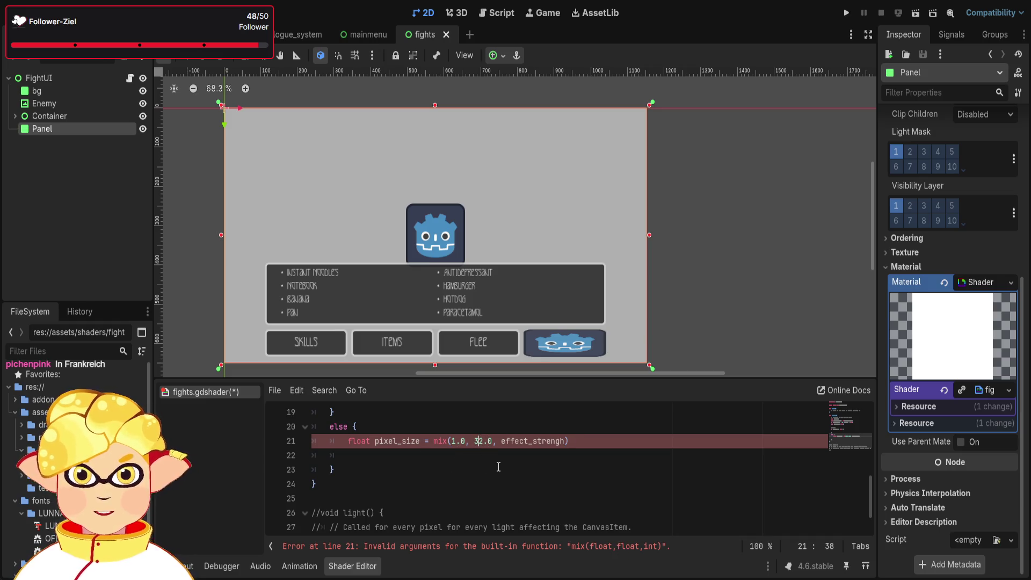
key("Right")
key("Right")
key("Right")
key("BackSpace")
left_click(517, 473)
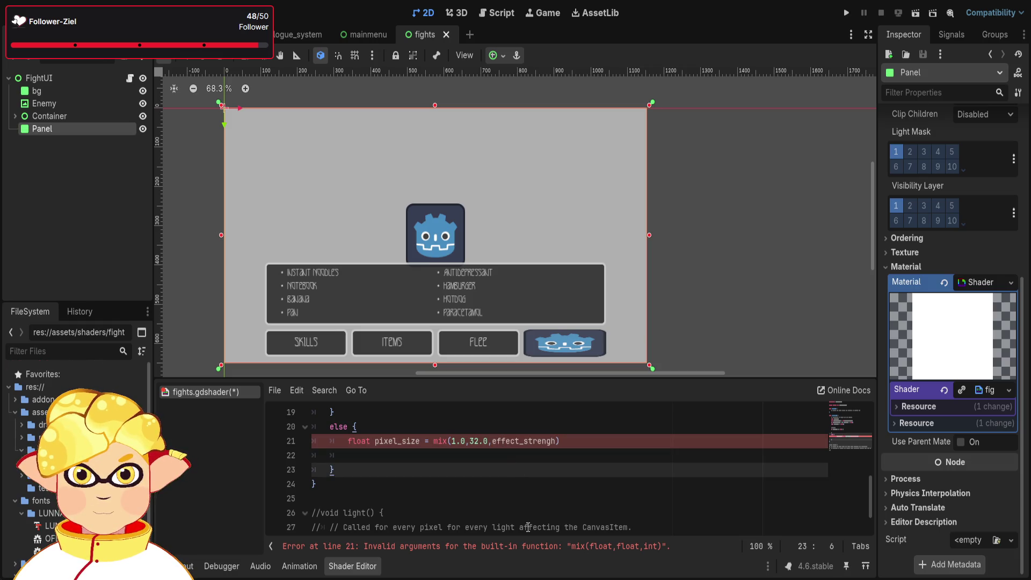
left_click(470, 442)
left_click(497, 441)
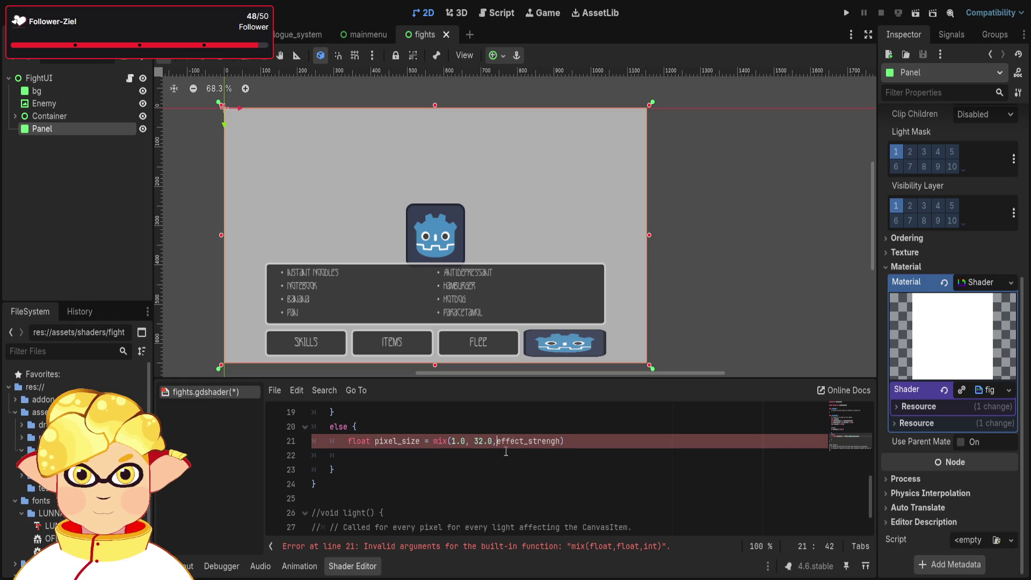
left_click(592, 455)
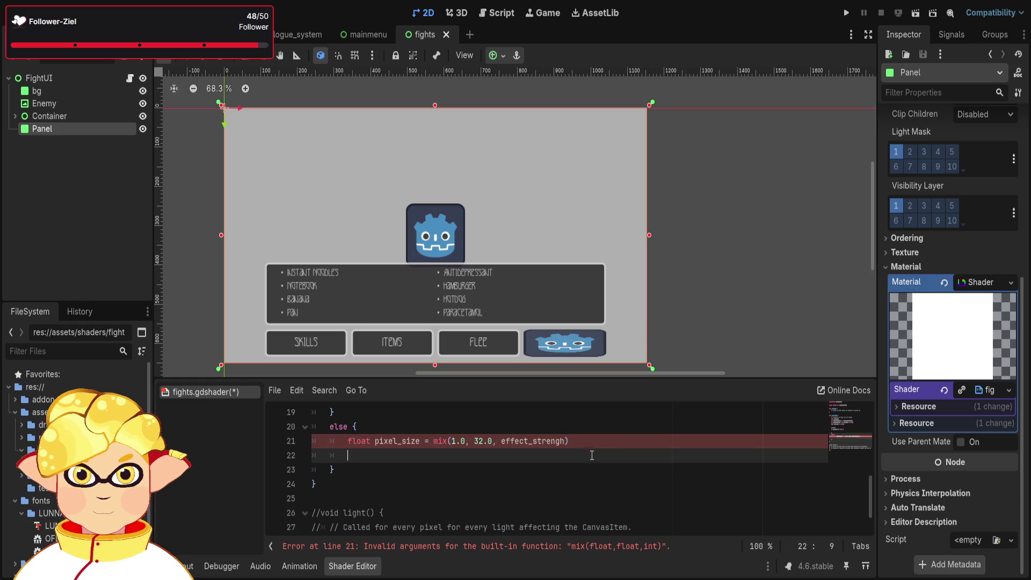
left_click(448, 441)
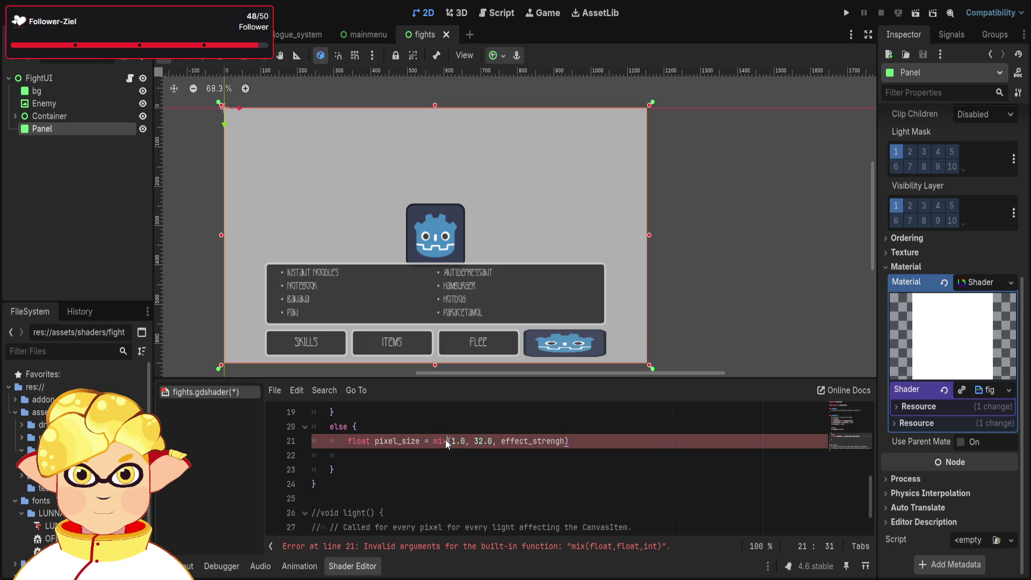
left_click(535, 442)
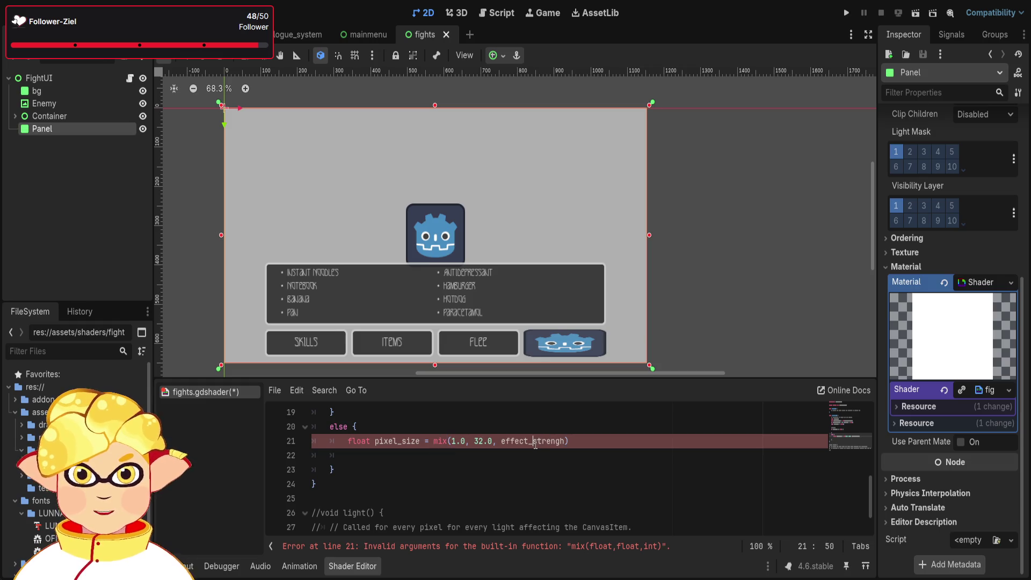
left_click(469, 442)
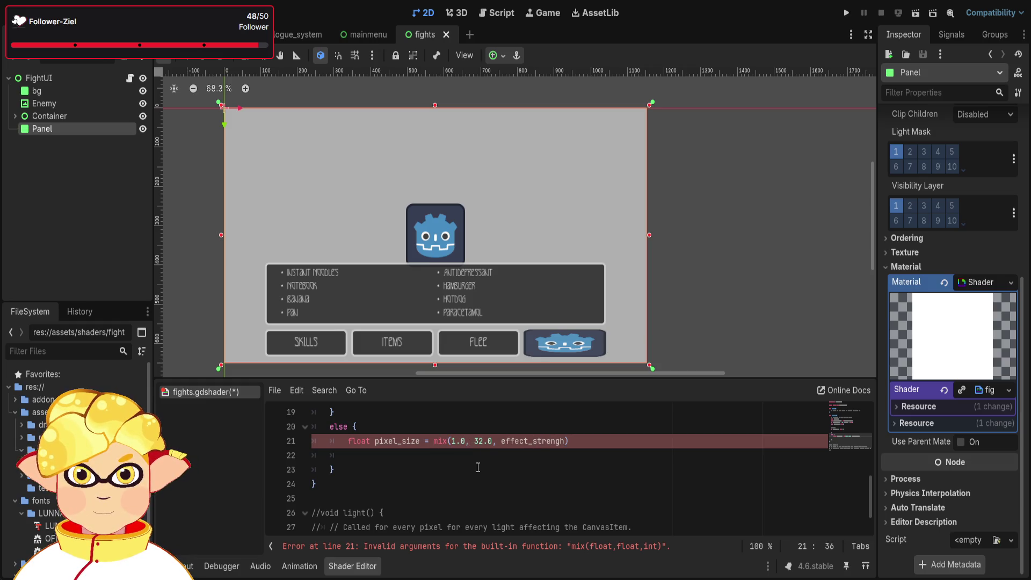
key("Delete")
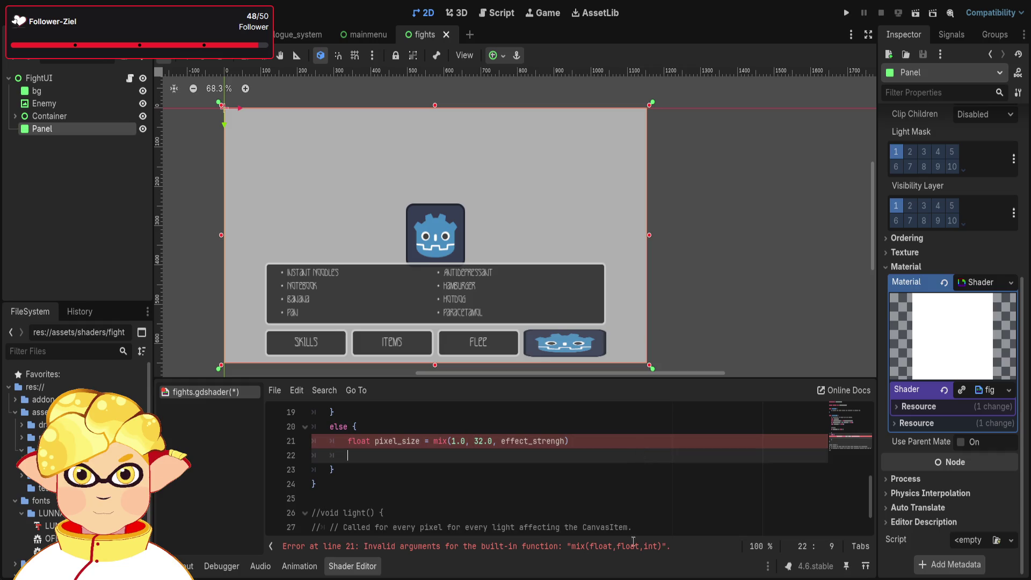
Change effect_strengh's declaration on line 12 from int to float.
left_click(664, 547)
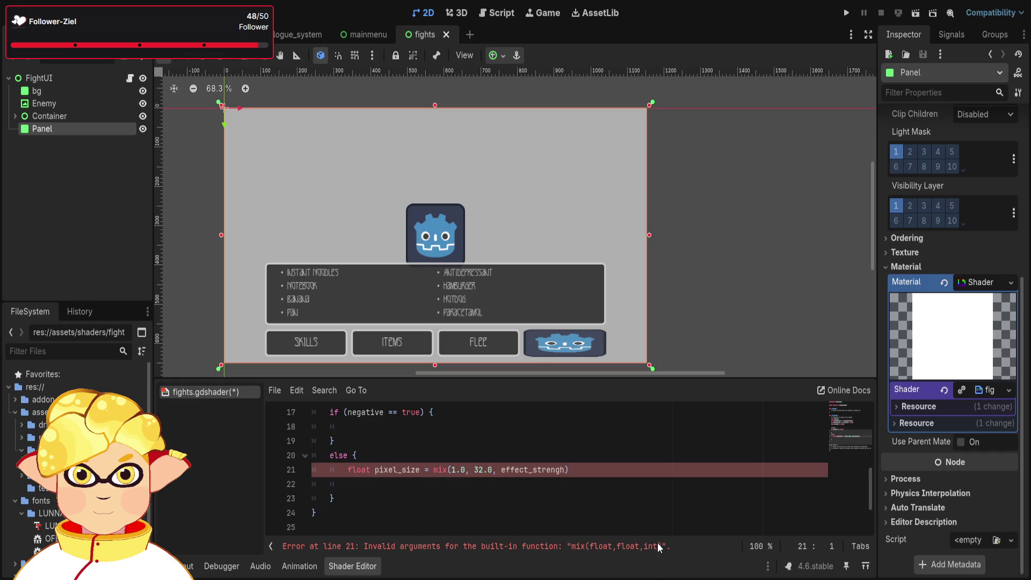
left_click(689, 519)
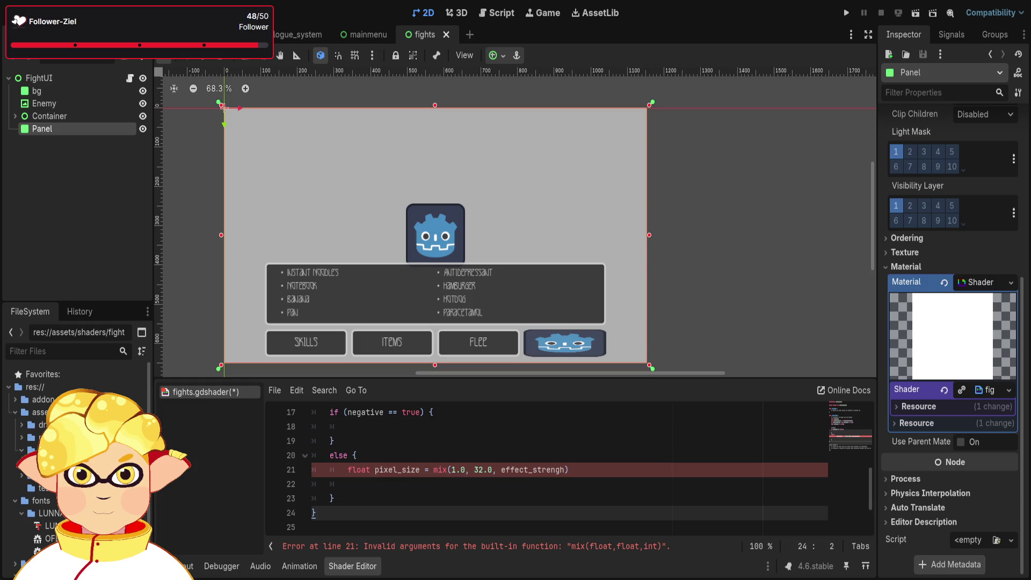
scroll(470, 462, "up", 1)
scroll(470, 462, "up", 2)
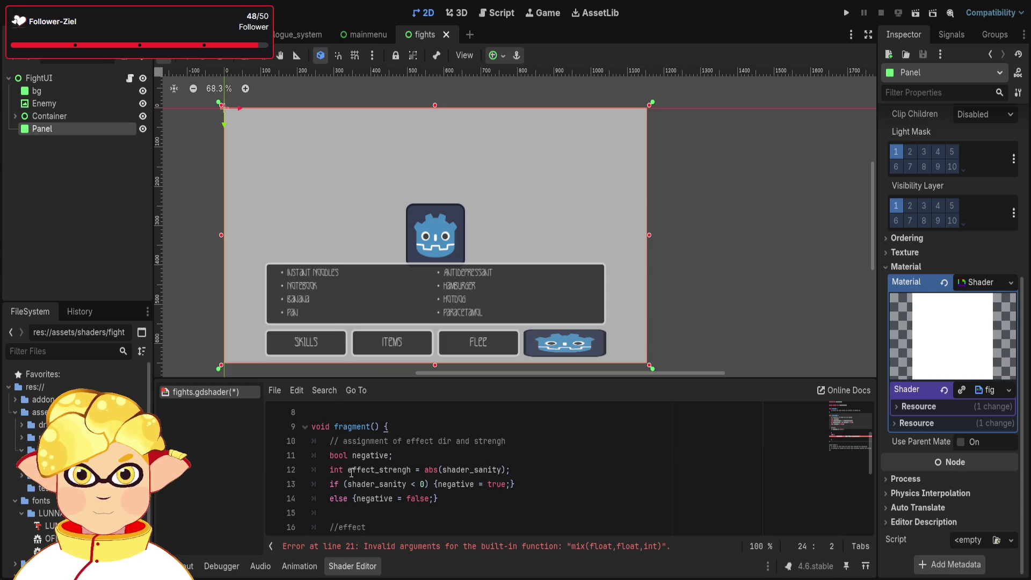
double_click(335, 470)
type("float")
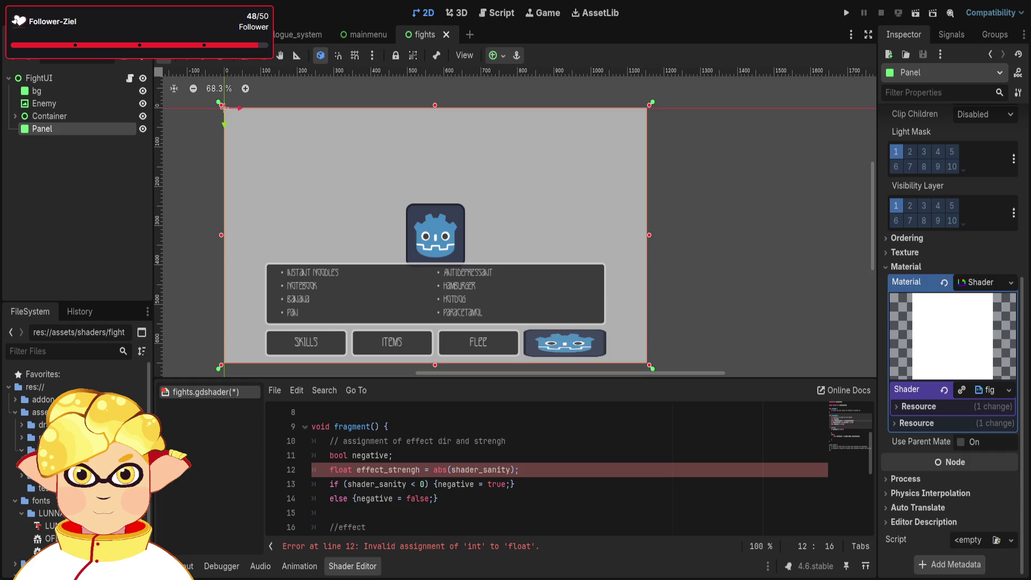
Wrap the line 12 value as clamp(float(abs(shader_sanity))) using autocomplete.
left_click(434, 469)
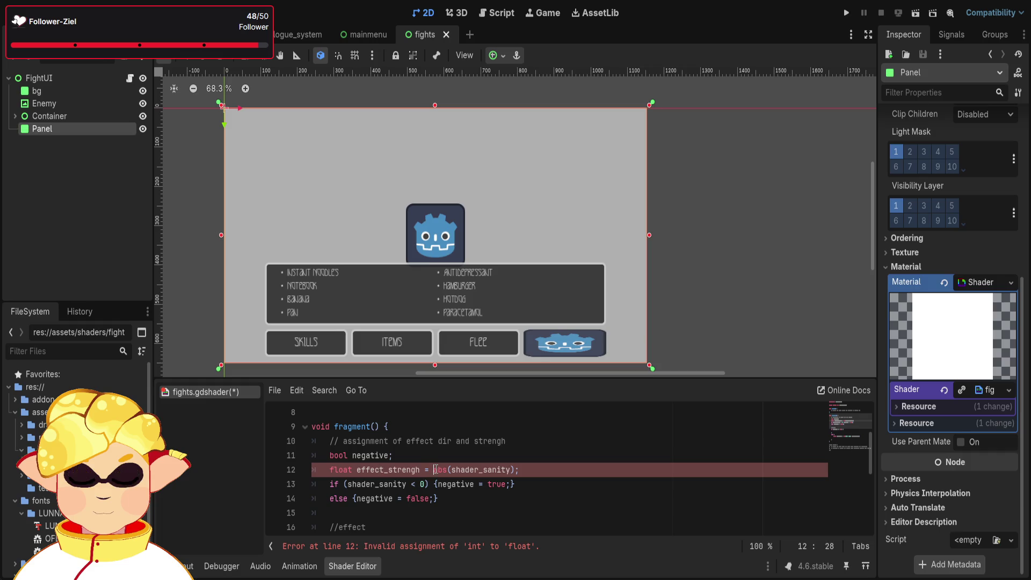
type("clamp")
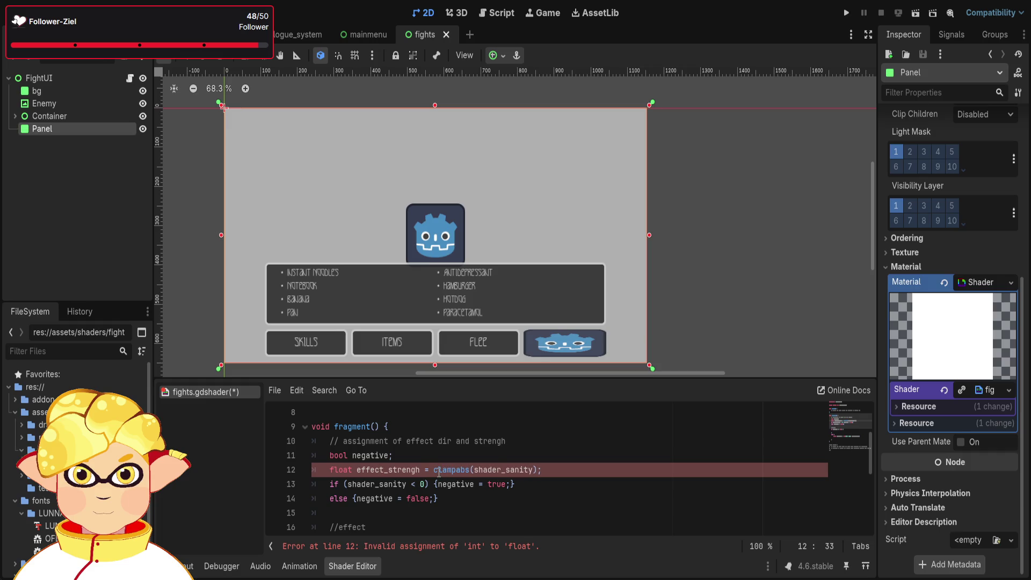
type("(")
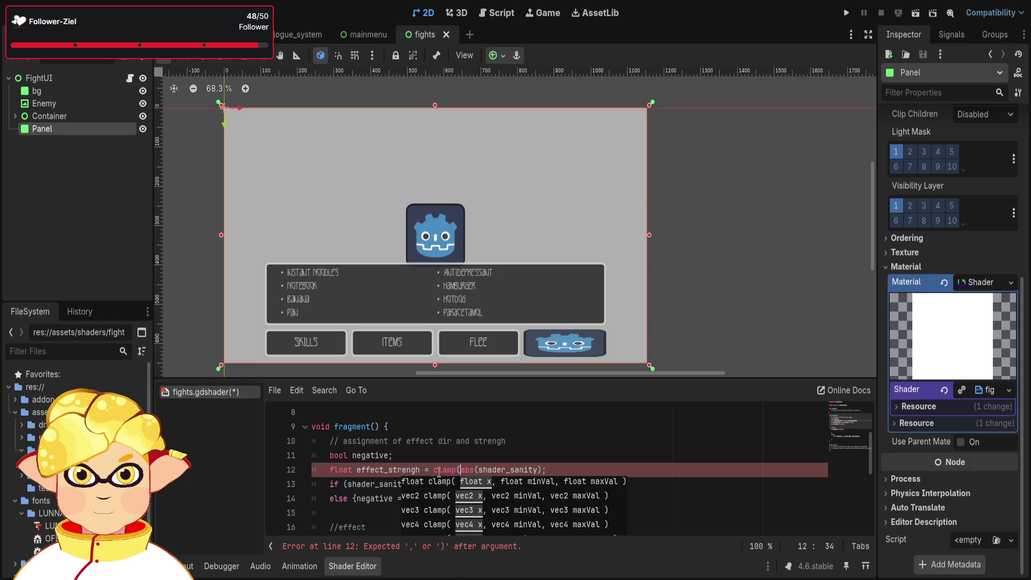
type("floa")
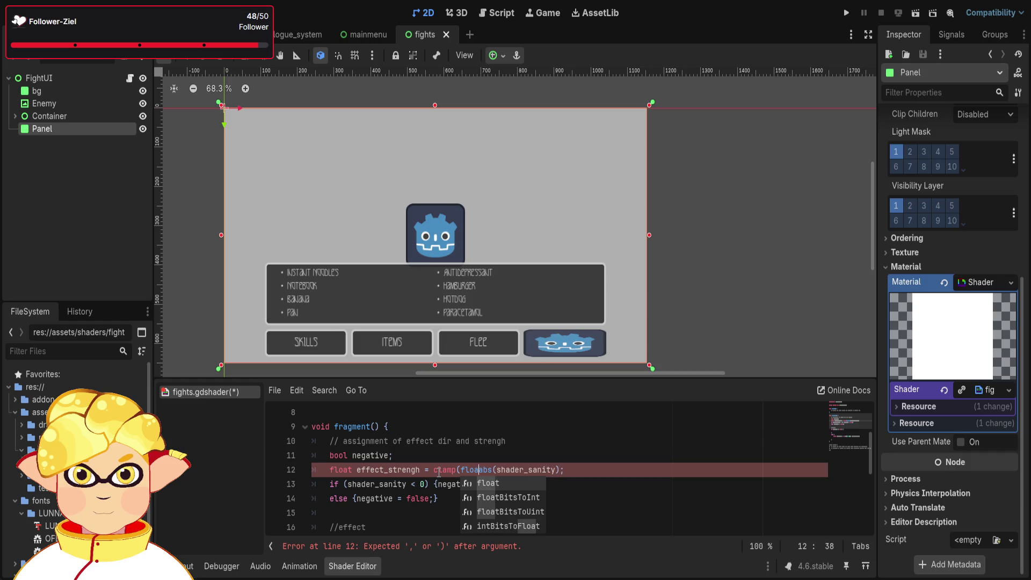
key("Tab")
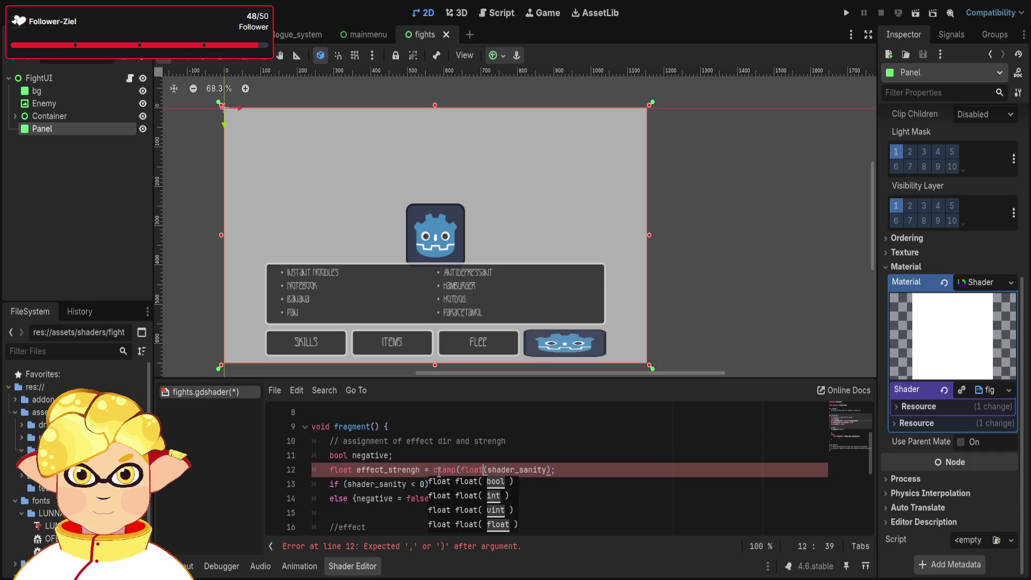
type("(")
key("Delete")
key("Right")
key("Right")
key("Right")
key("Right")
key("Left")
key("Left")
key("Left")
type("ab")
type("s")
key("Right")
key("Right")
key("Right")
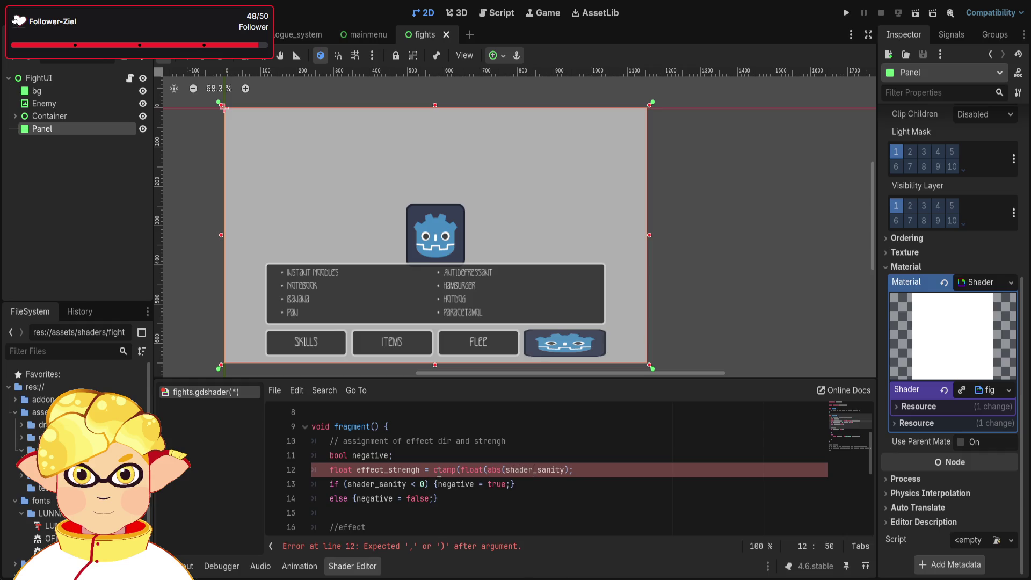
key("Right")
key("Right")
key("Right")
key("Right")
type(")")
type(");")
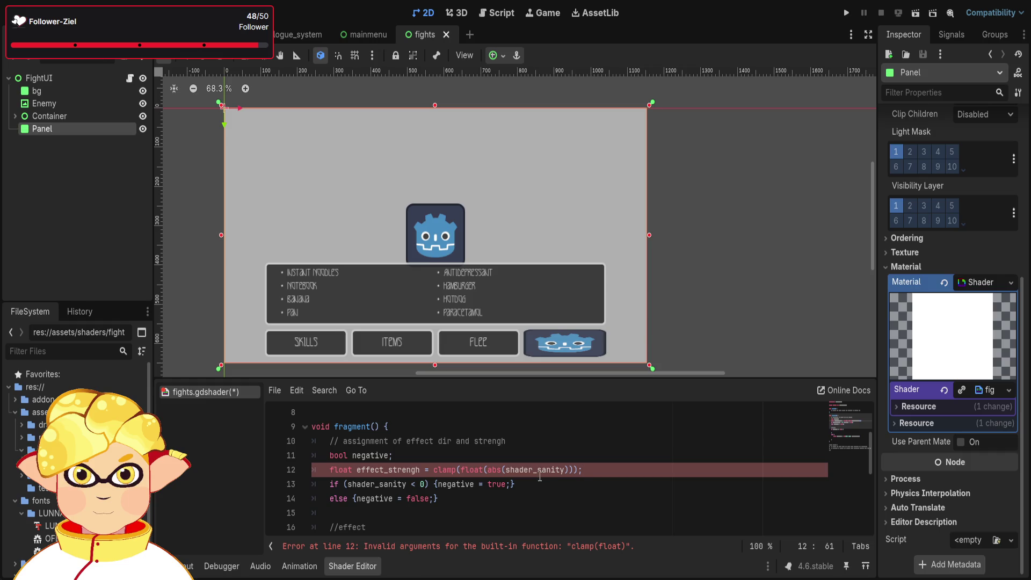
Check the bracket pairs on line 12 and add the missing closing parenthesis.
key("Left")
left_click(486, 469)
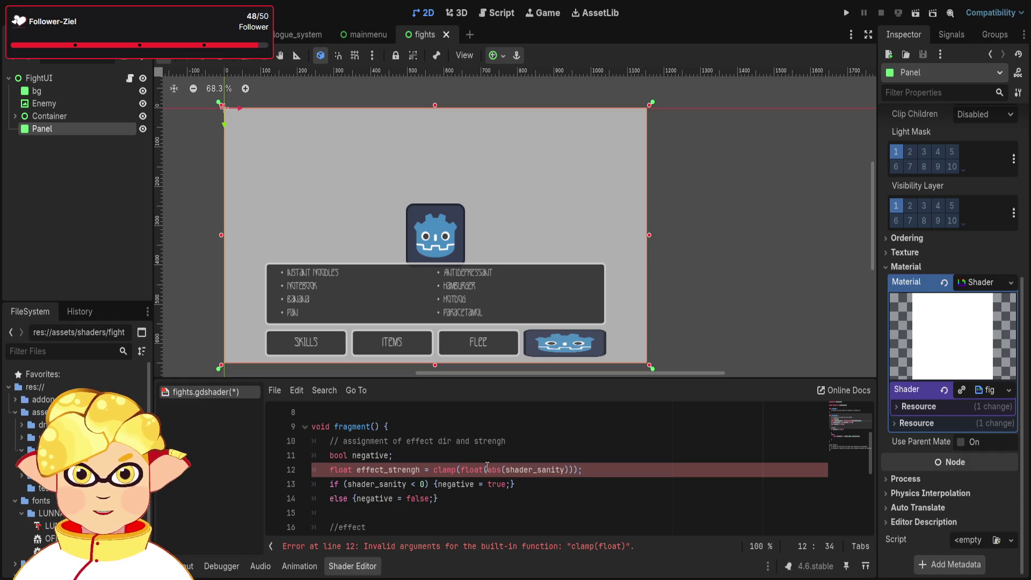
left_click(578, 470)
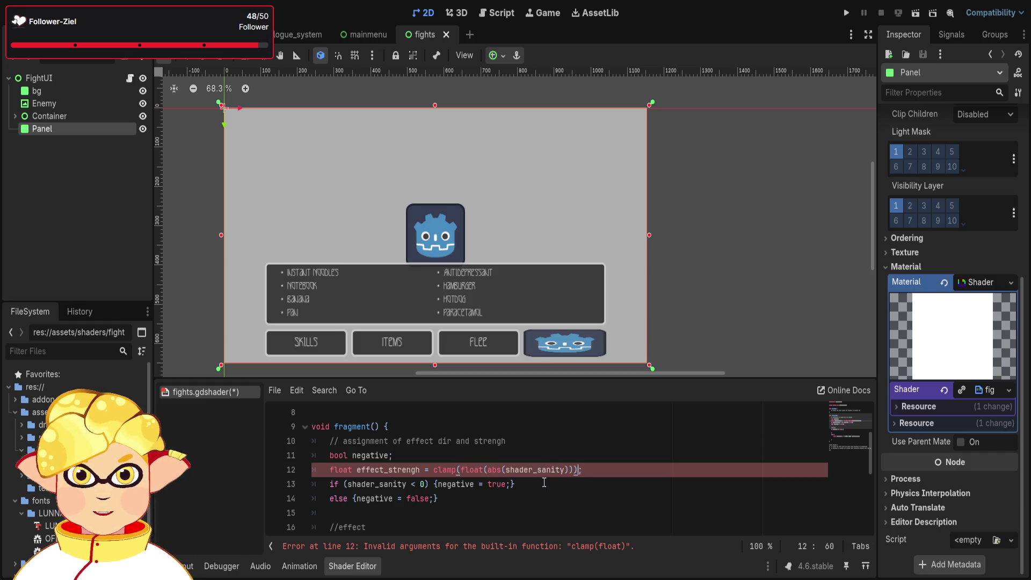
left_click(488, 470)
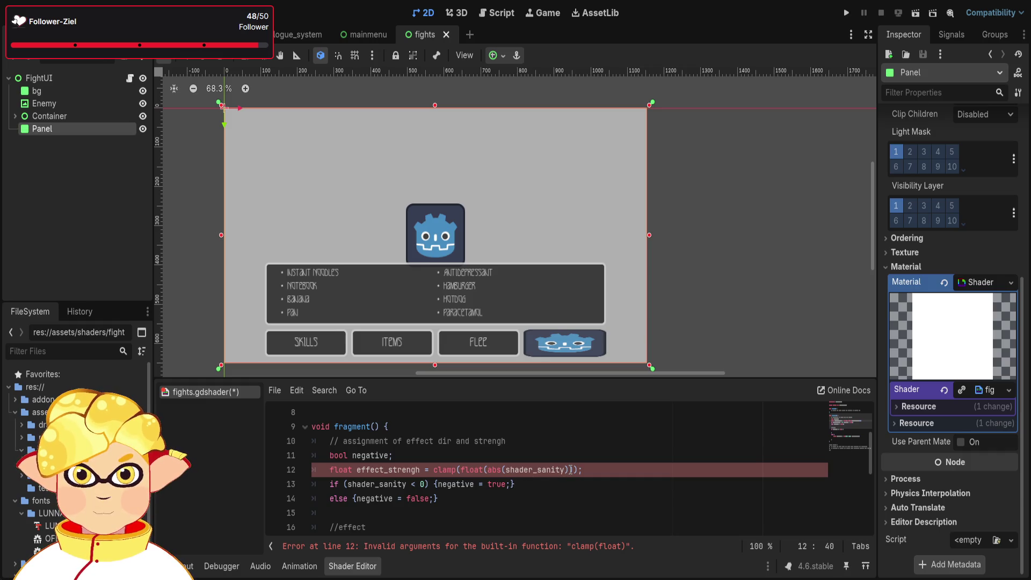
left_click(571, 470)
type(")")
left_click(576, 469)
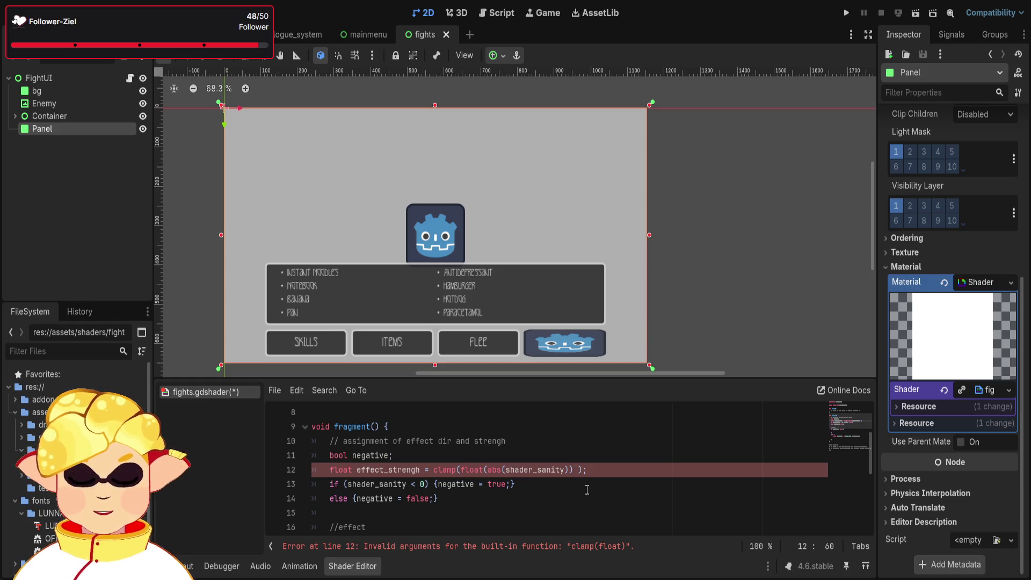
Add / 100.0, 0.0, 1.0 so clamp limits effect_strengh to 0.0–1.0.
type("/ 10")
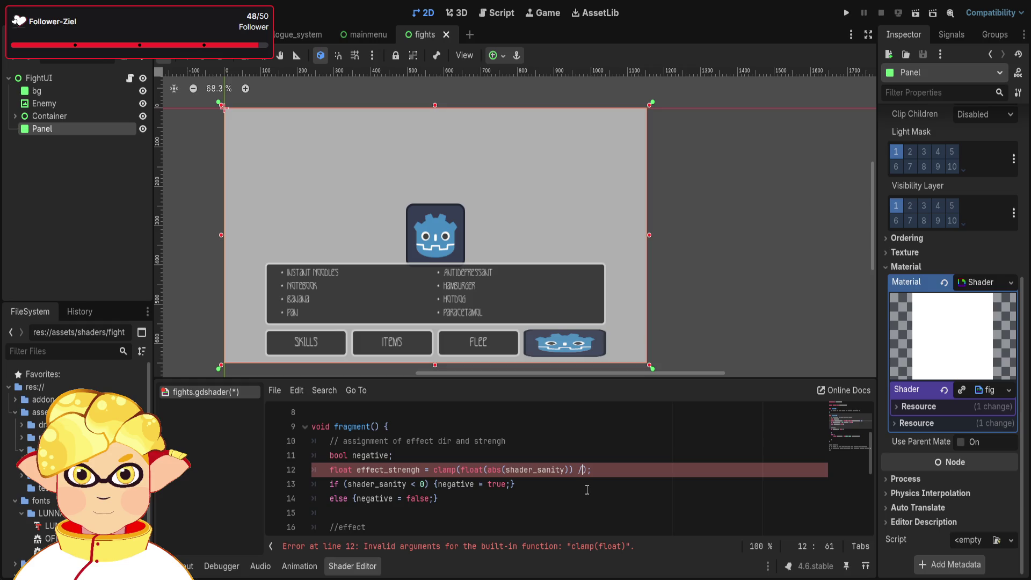
type("0.0 ")
type(", 0.0")
type(", 1.0")
left_click(699, 470)
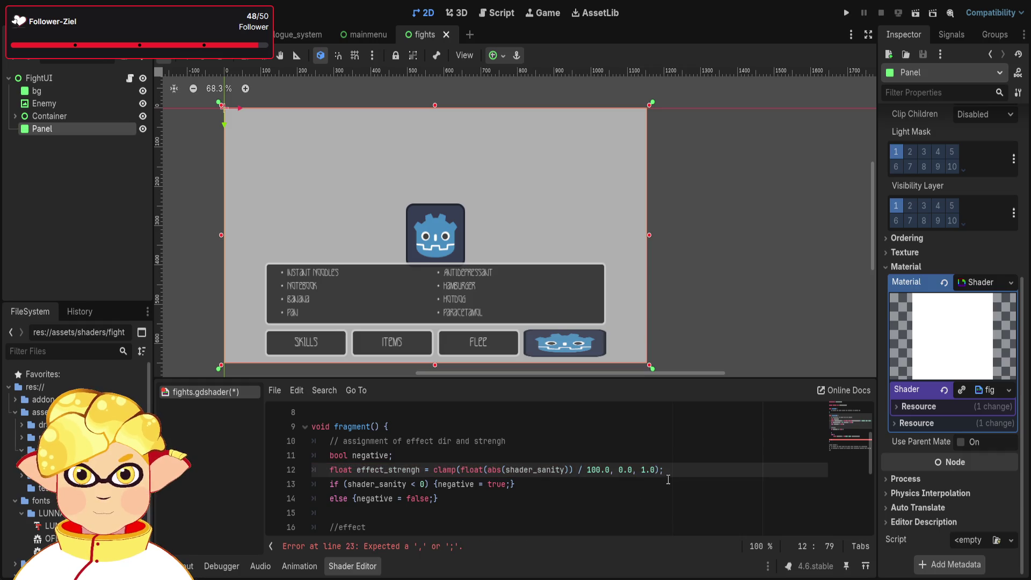
scroll(618, 493, "down", 3)
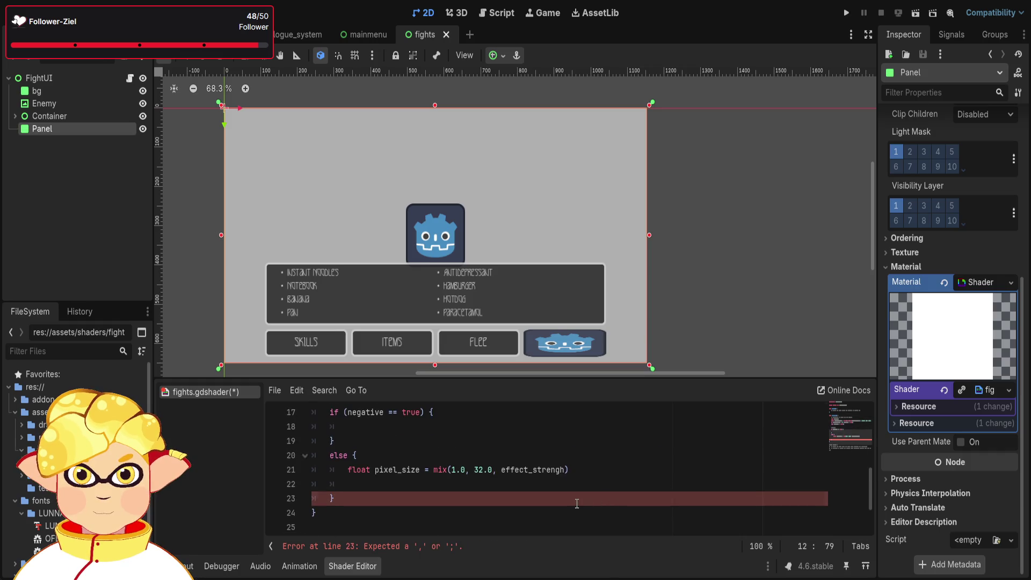
Add the missing semicolon at the end of the line 21 pixel_size = mix(...) statement.
left_click(578, 501)
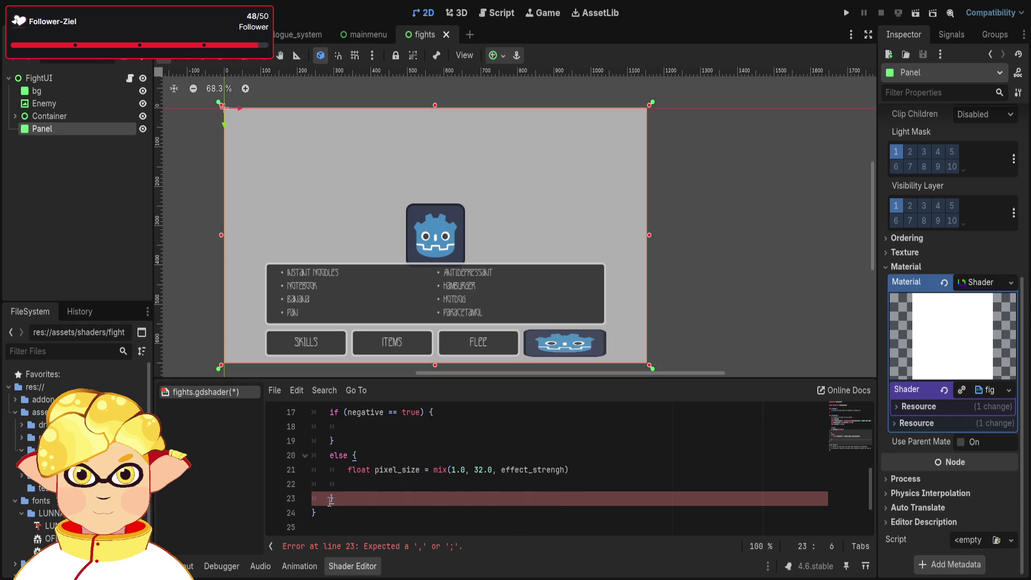
left_click(371, 485)
left_click(594, 470)
type(";")
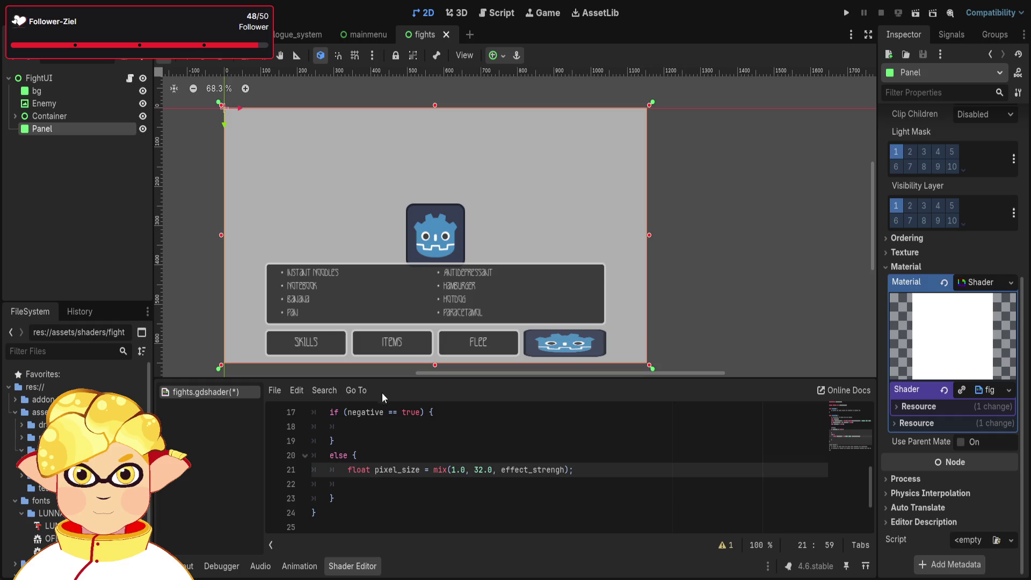
left_click(385, 484)
Write vec2 pixel_uv = floor(UV * pixel_size) / pixel_size; on line 23.
key("Return")
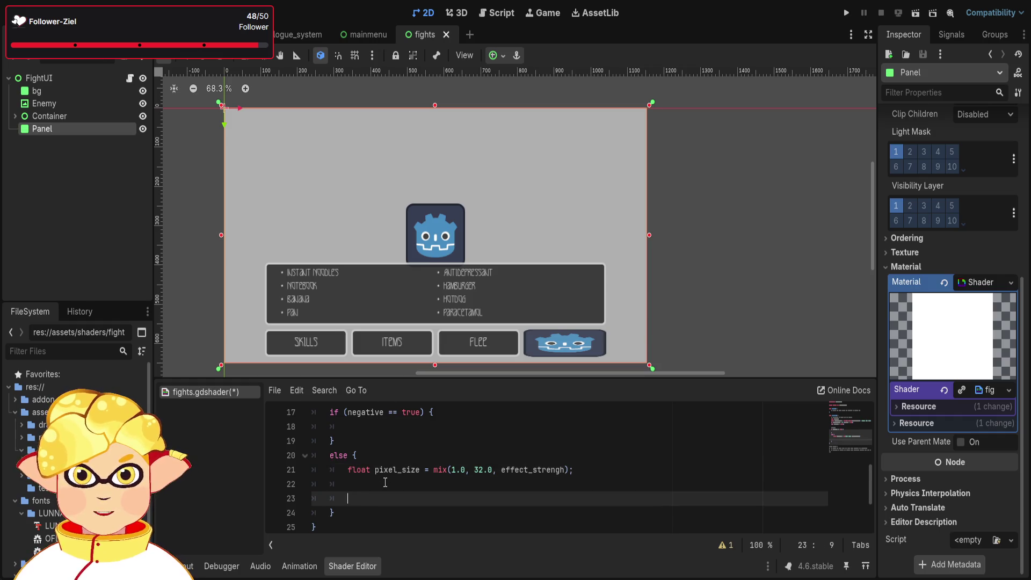
type("vec2 ")
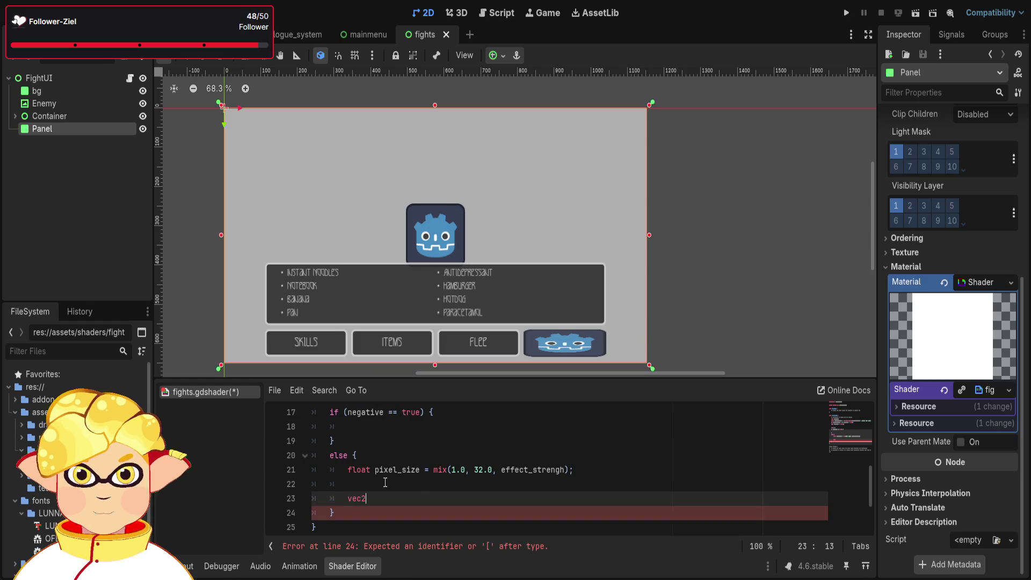
type("pixel_")
type("uv")
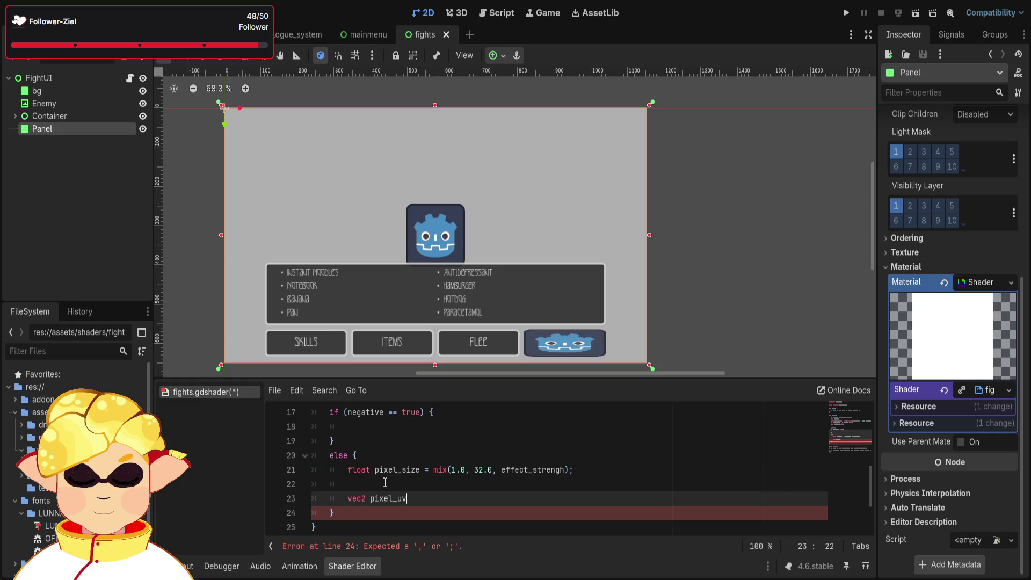
type(" = floor")
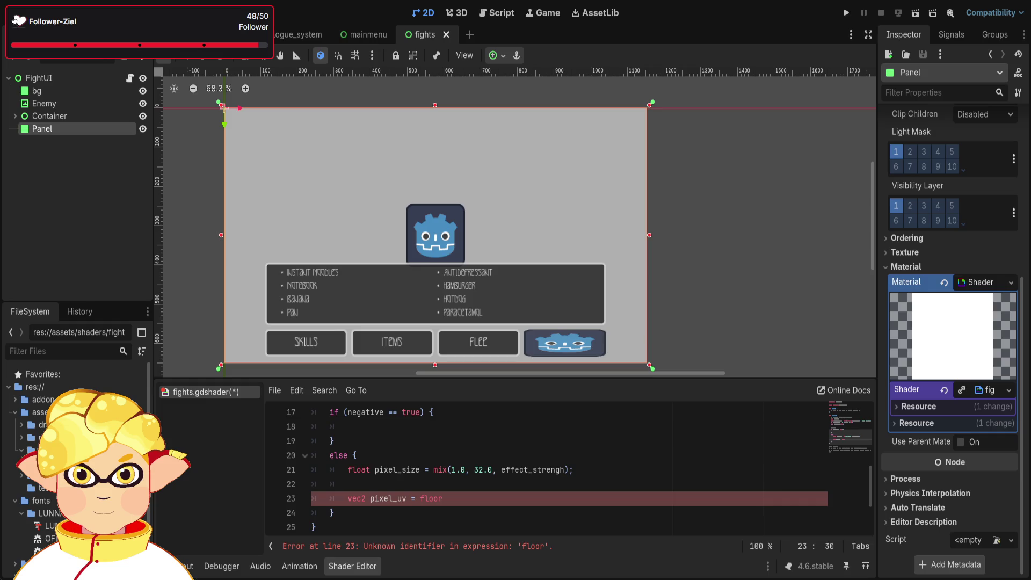
type("(UV")
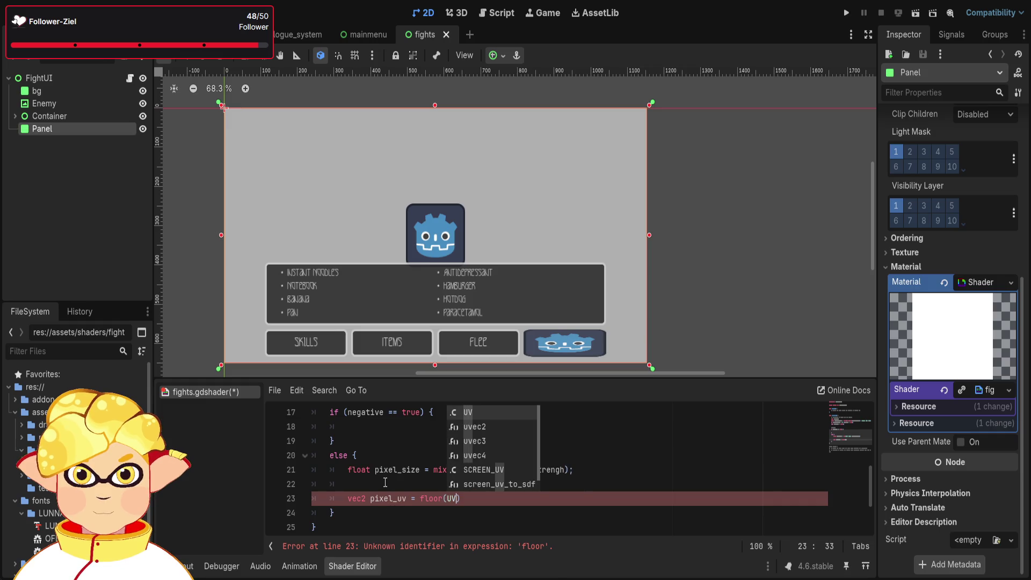
type(" * ")
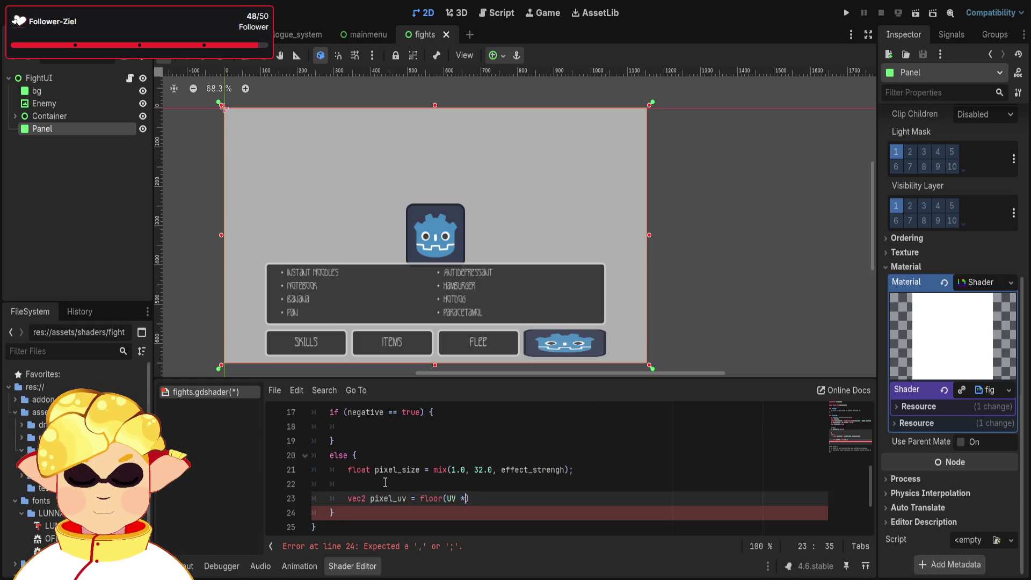
type("pix")
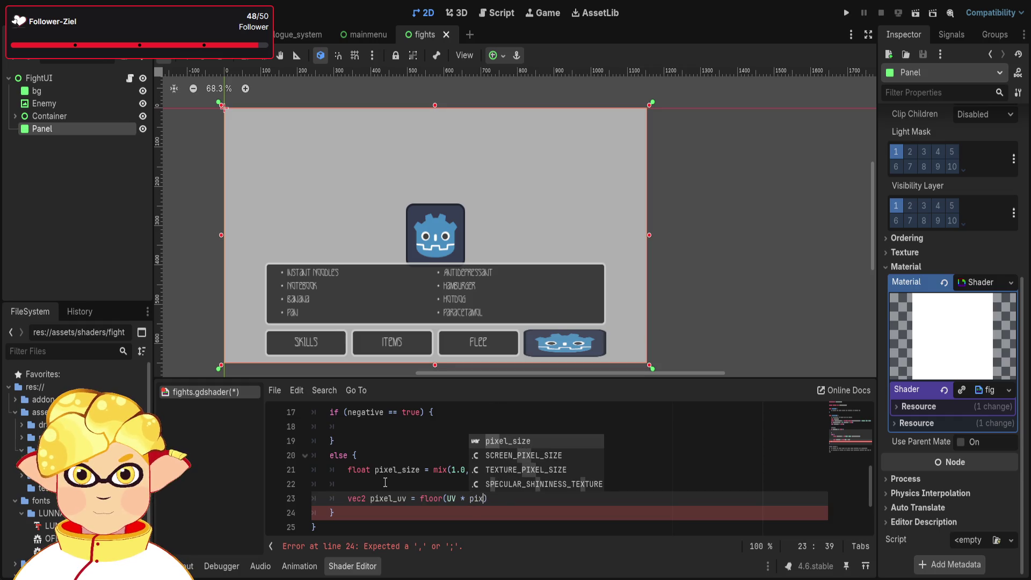
key("Return")
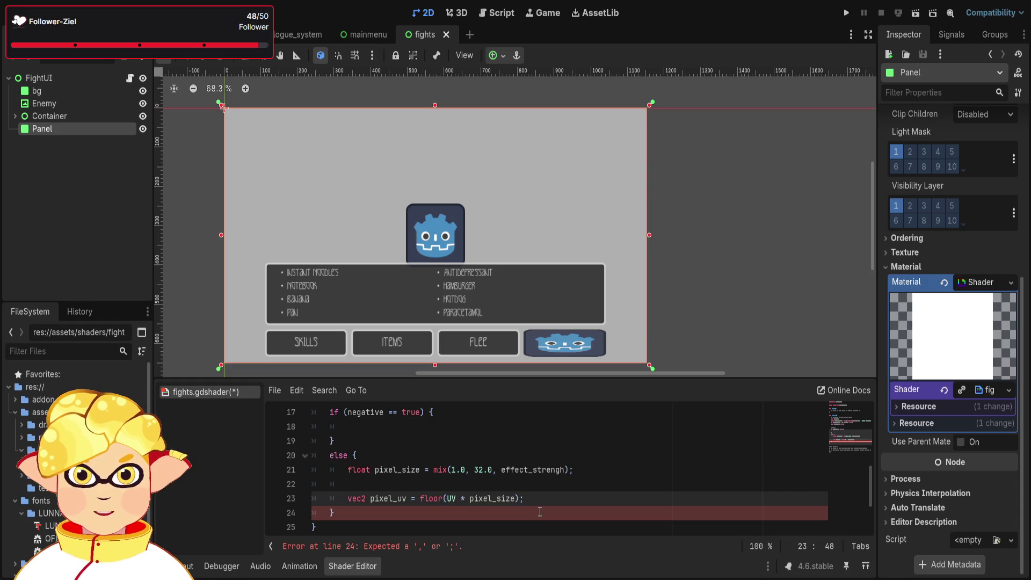
type(";")
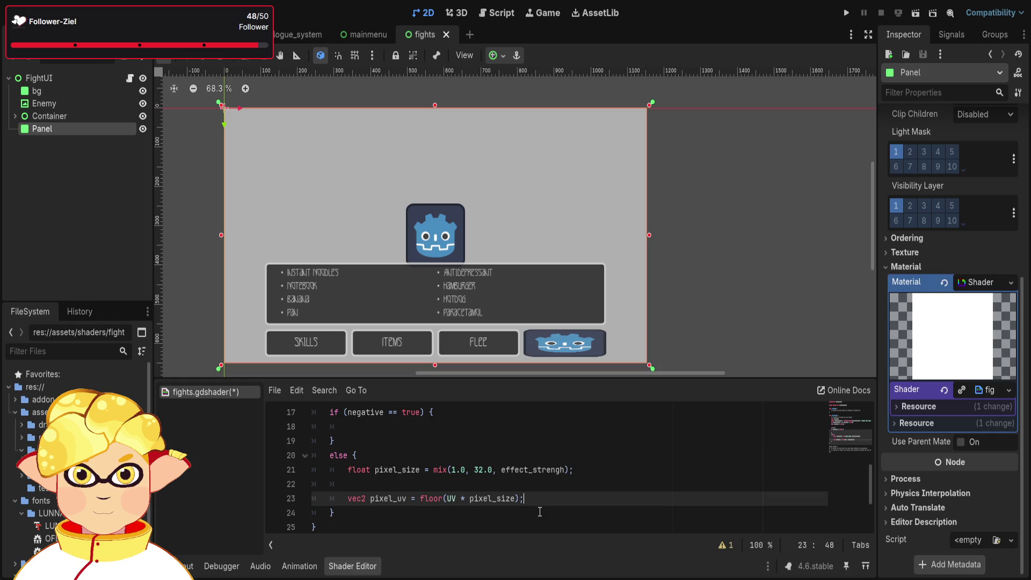
type("/ pixel")
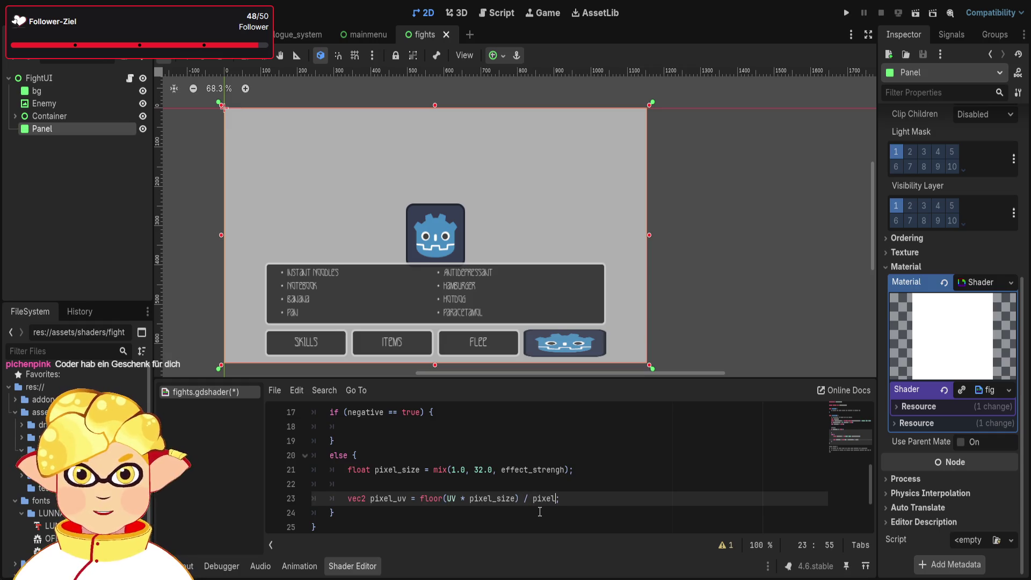
key("Return")
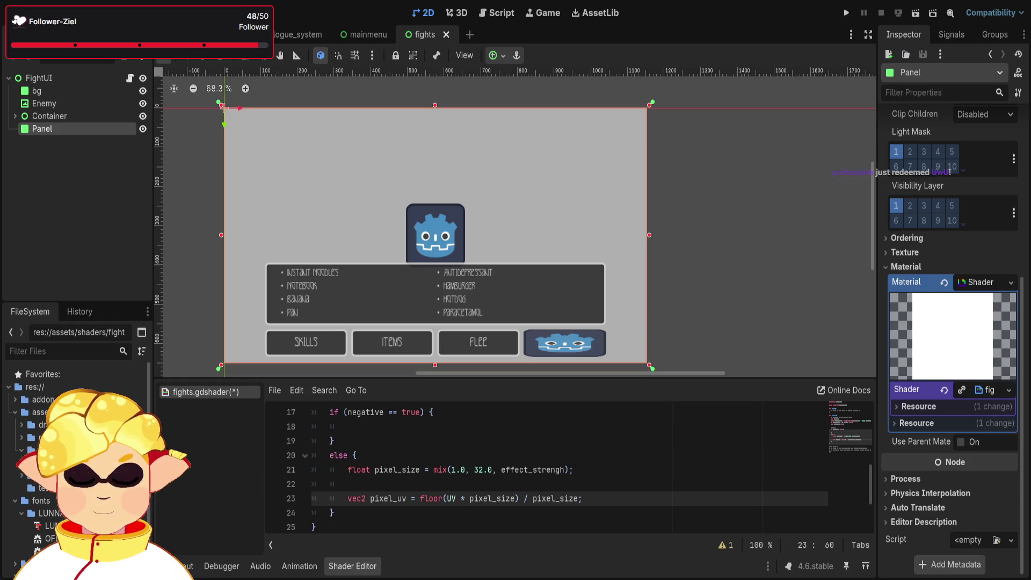
Add vec4 tex = texture(TEXTURE, pixel_uv); below the pixel_uv line.
key("Return")
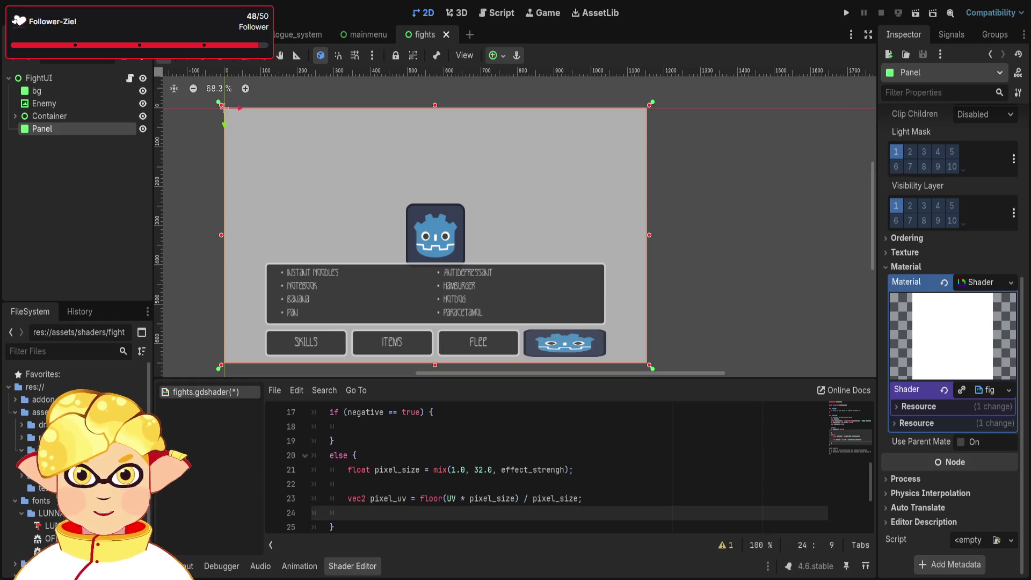
type("ve")
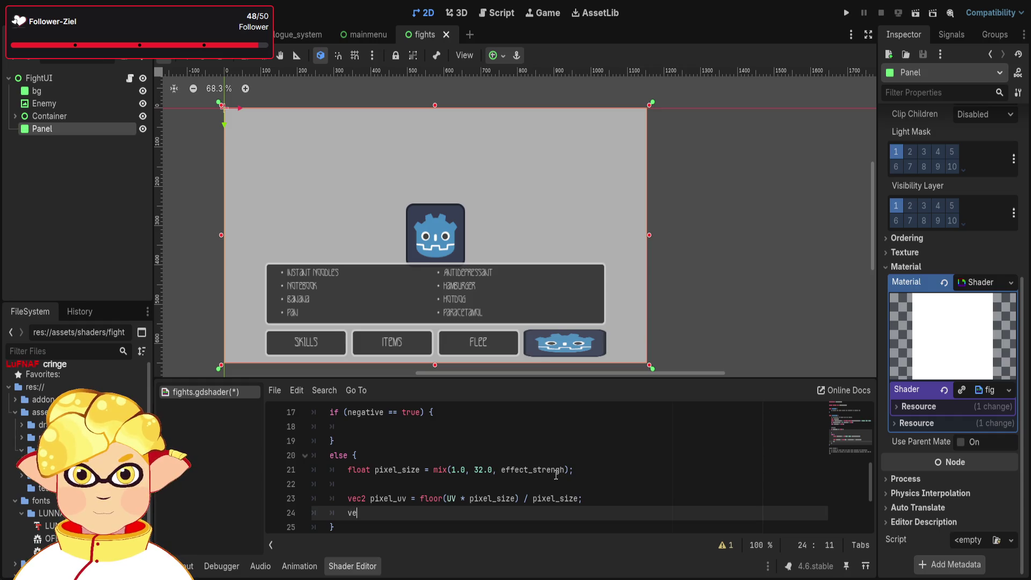
type("c4 te")
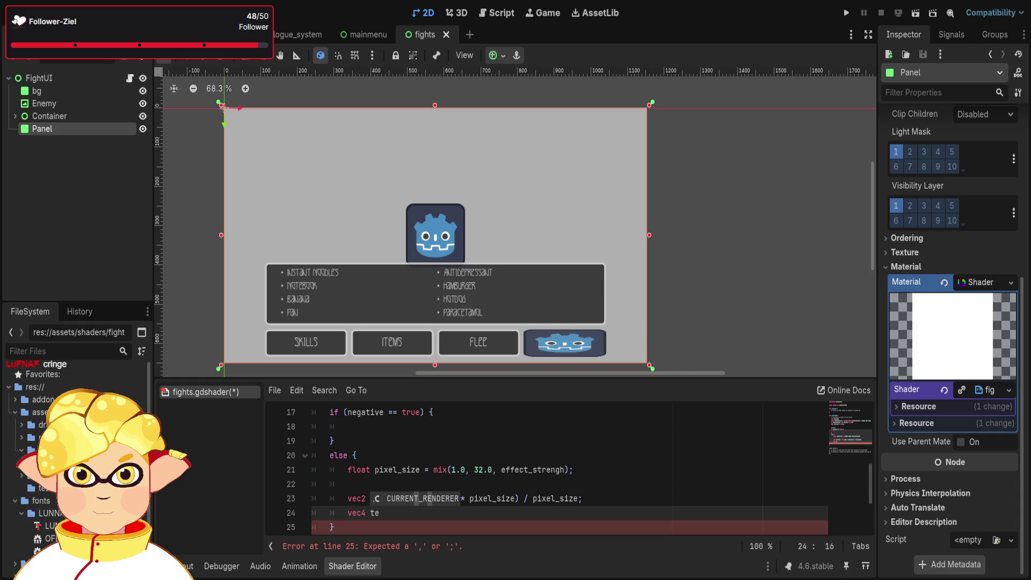
type("x = tex")
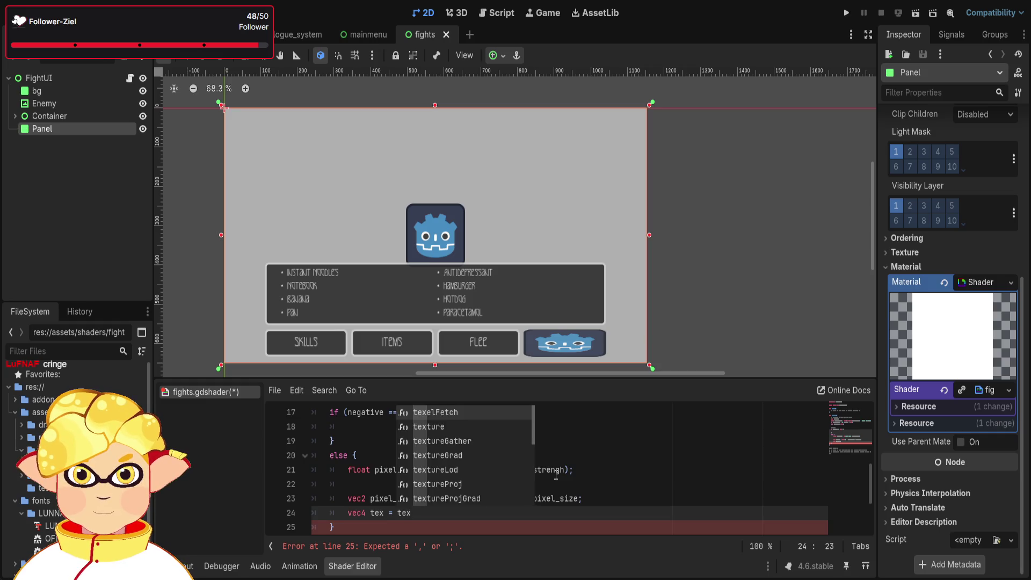
key("Down")
key("Return")
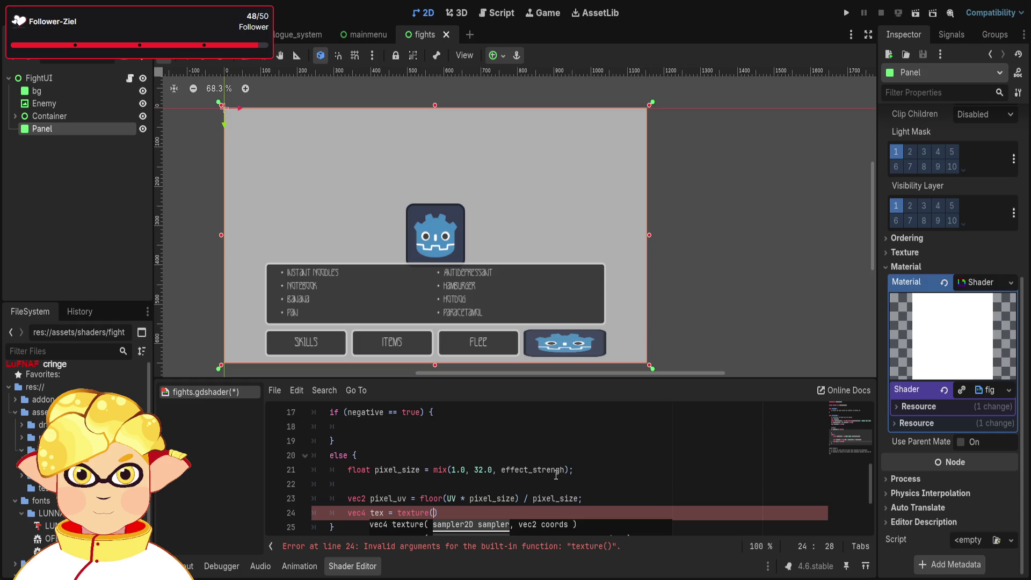
type("TEXTURE")
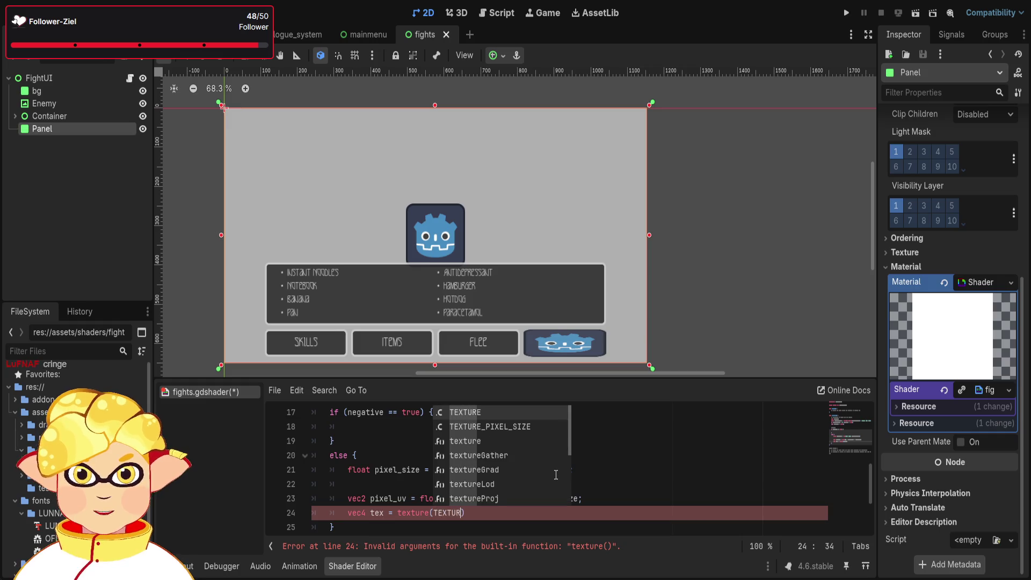
type(", ")
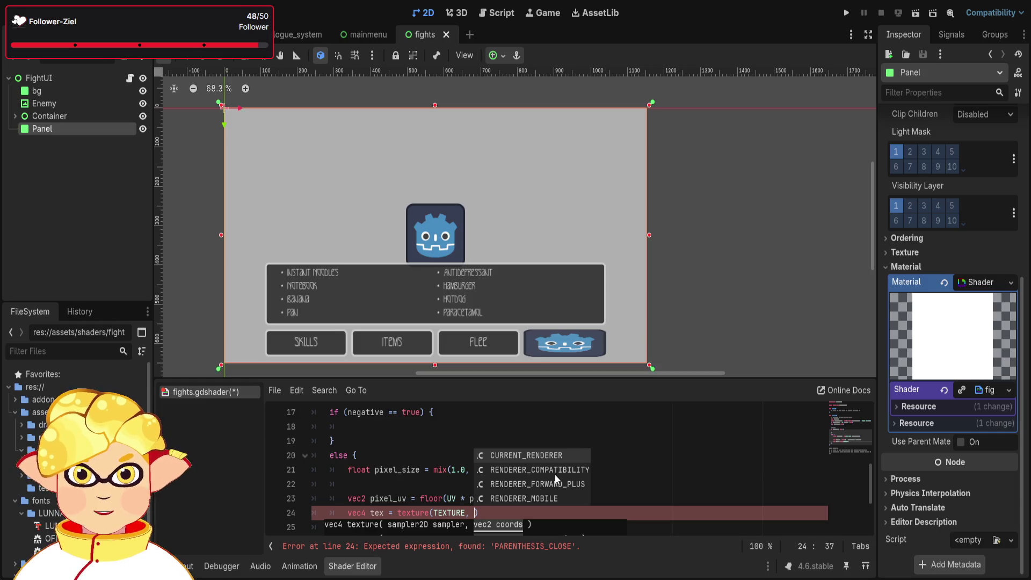
type("pix")
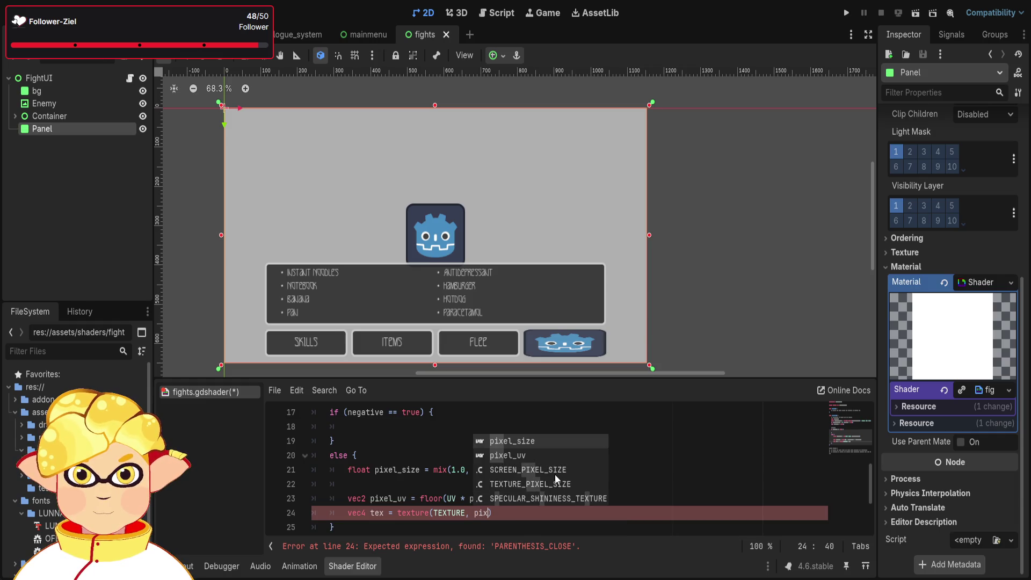
key("Down")
key("Return")
type(");")
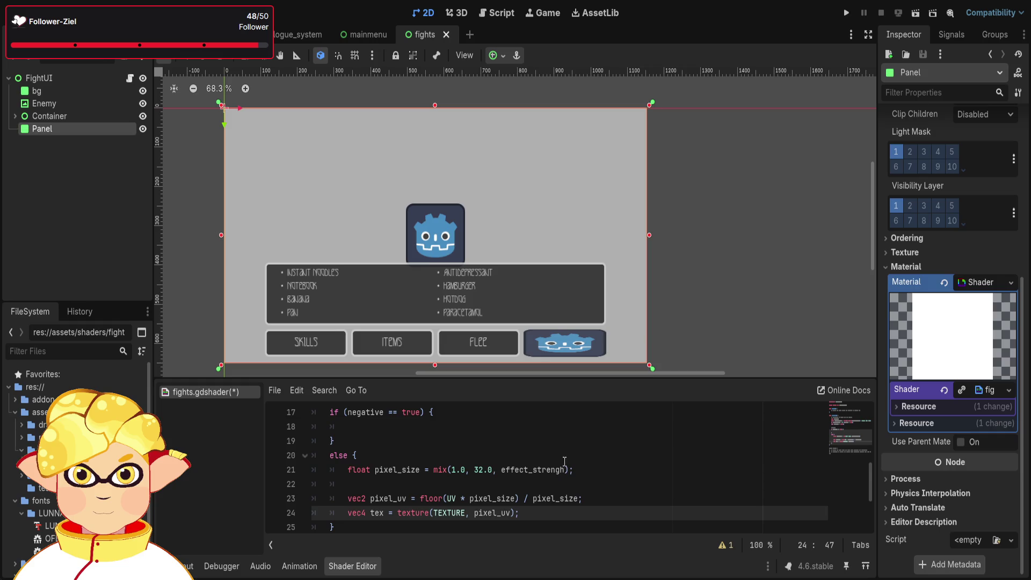
scroll(537, 474, "down", 1)
scroll(484, 479, "up", 1)
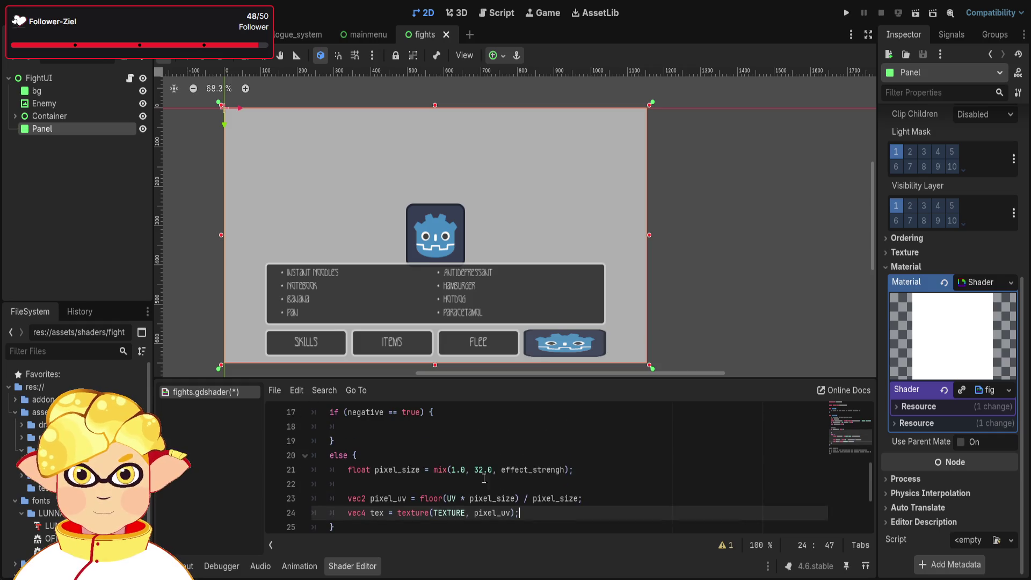
left_click(367, 463)
Add a //verpixelung comment at the top of the else block, above the pixelation code.
key("Return")
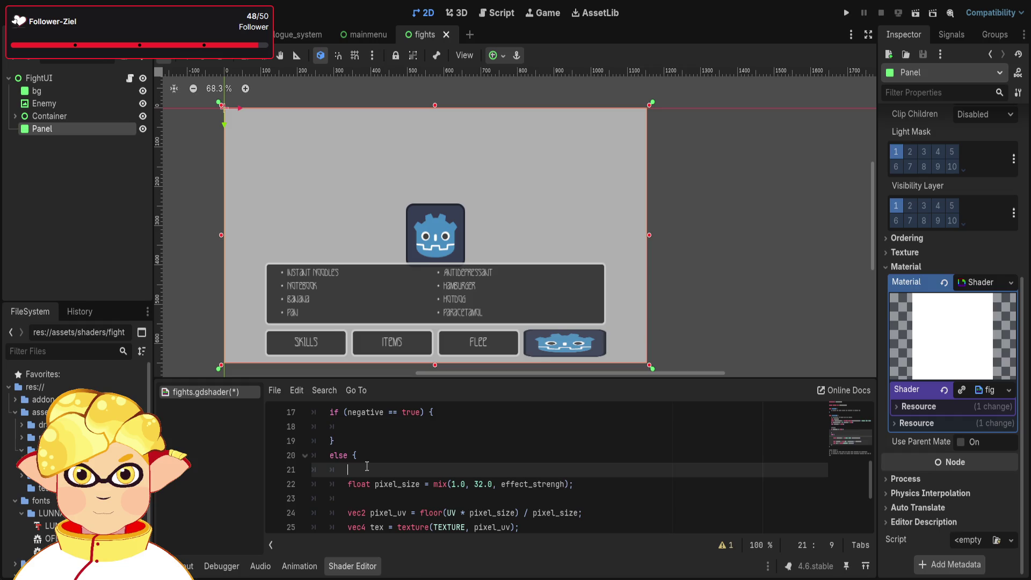
type("//verp")
type("is")
key("BackSpace")
type("lung")
key("Left")
key("Left")
key("Left")
Insert a //regenbogen uwu comment on a new line below the texture line.
scroll(427, 473, "down", 1)
left_click(528, 497)
left_click(540, 488)
key("Return")
key("Return")
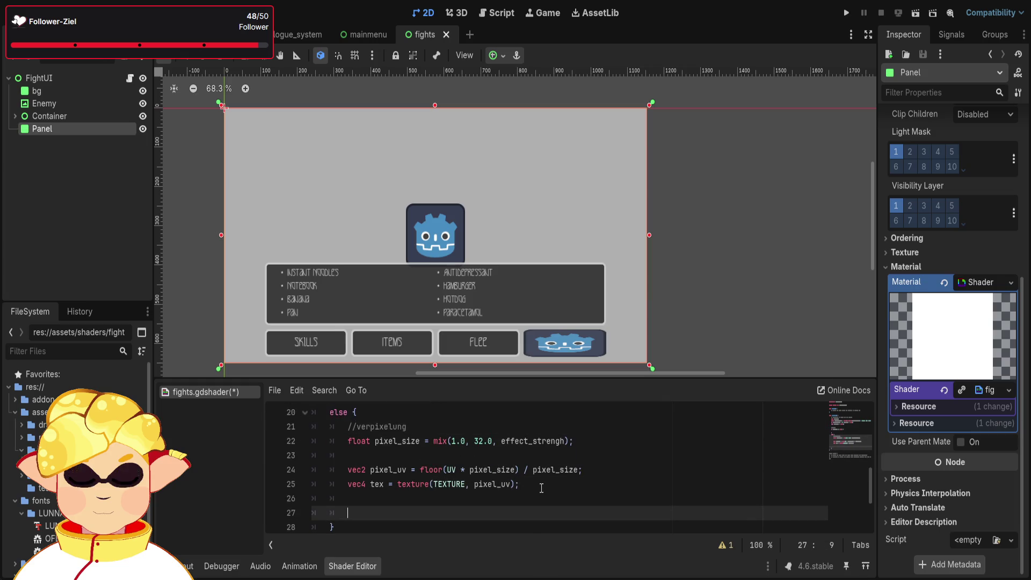
type("//regeb")
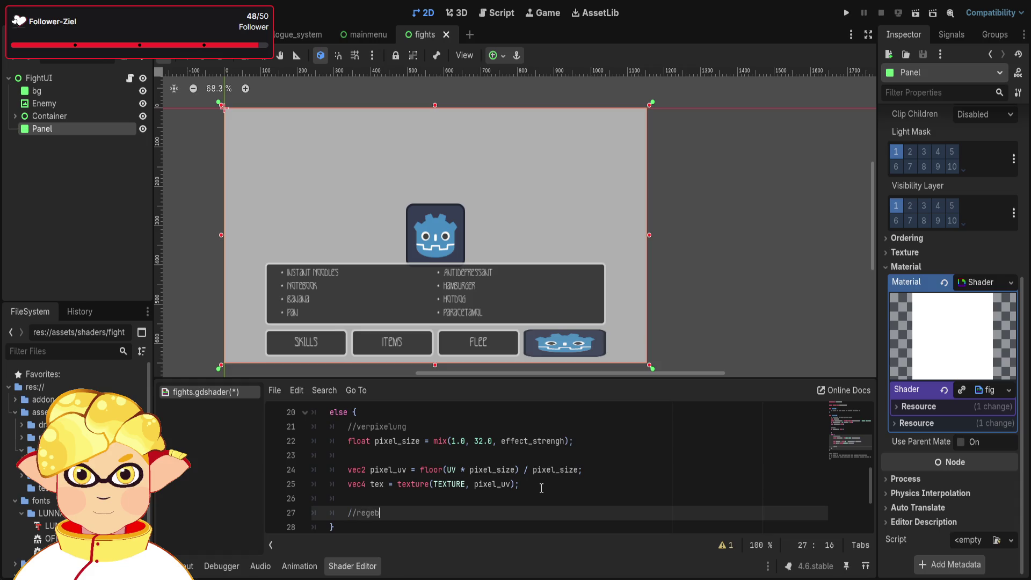
type("nboge")
type("n uwu")
key("Return")
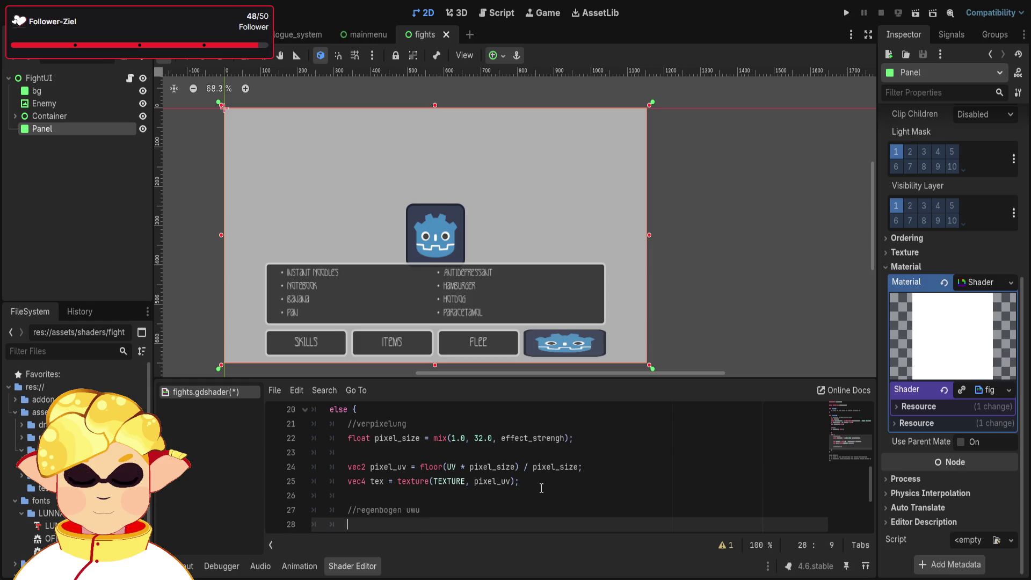
scroll(534, 469, "down", 1)
scroll(534, 468, "up", 1)
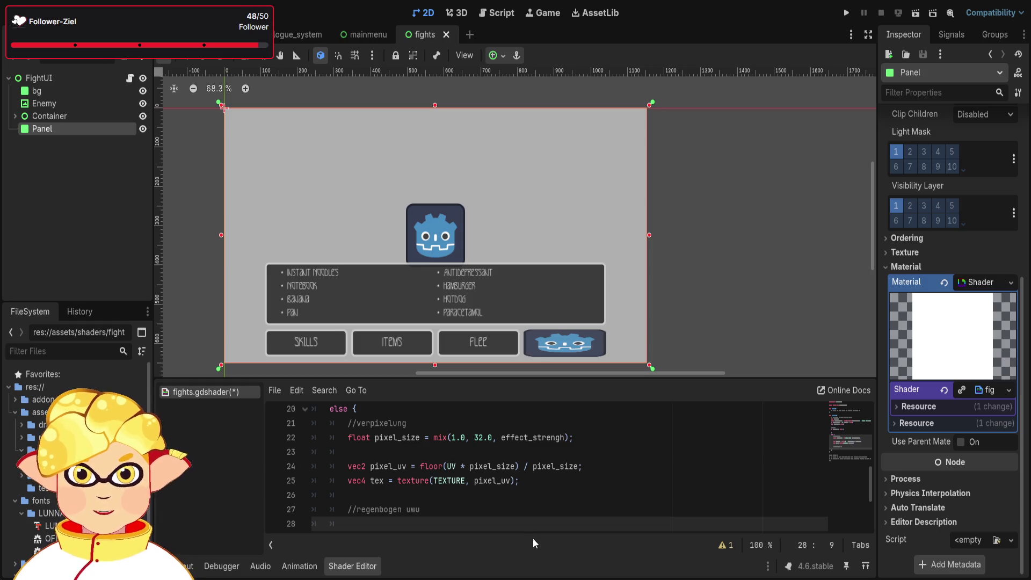
scroll(481, 494, "down", 1)
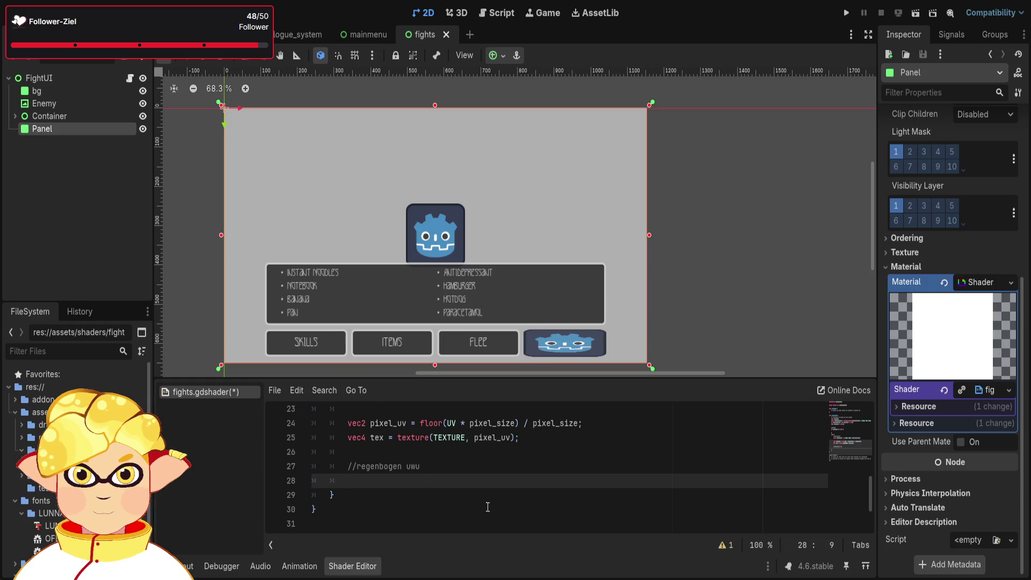
Start vec3 rainbow = vec3( with sin(TIME) * 0.5 + 0.5 as its first component.
scroll(384, 478, "up", 2)
scroll(384, 478, "down", 2)
type("vec3 ")
type("rai")
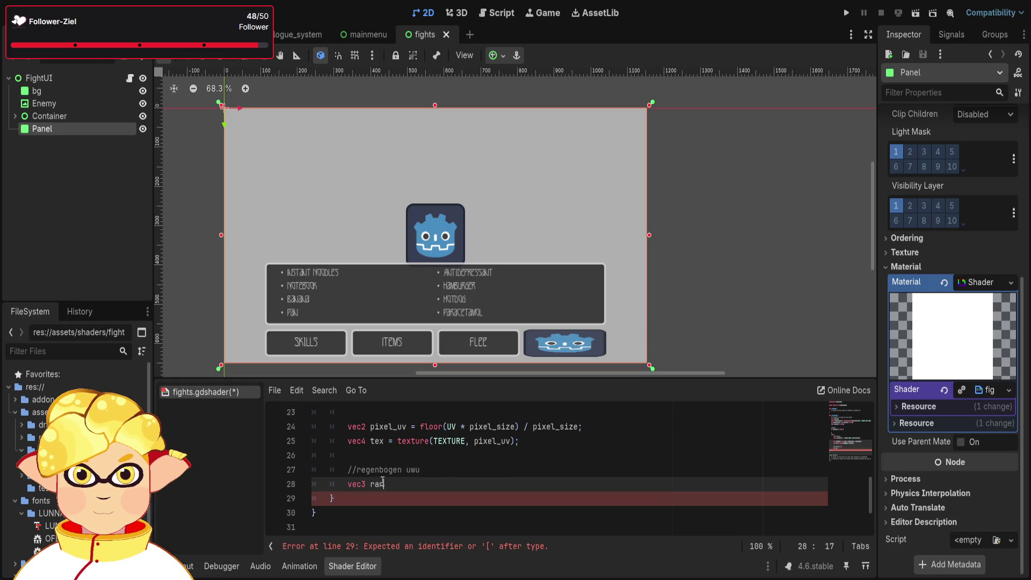
type("nbow")
type(" = ")
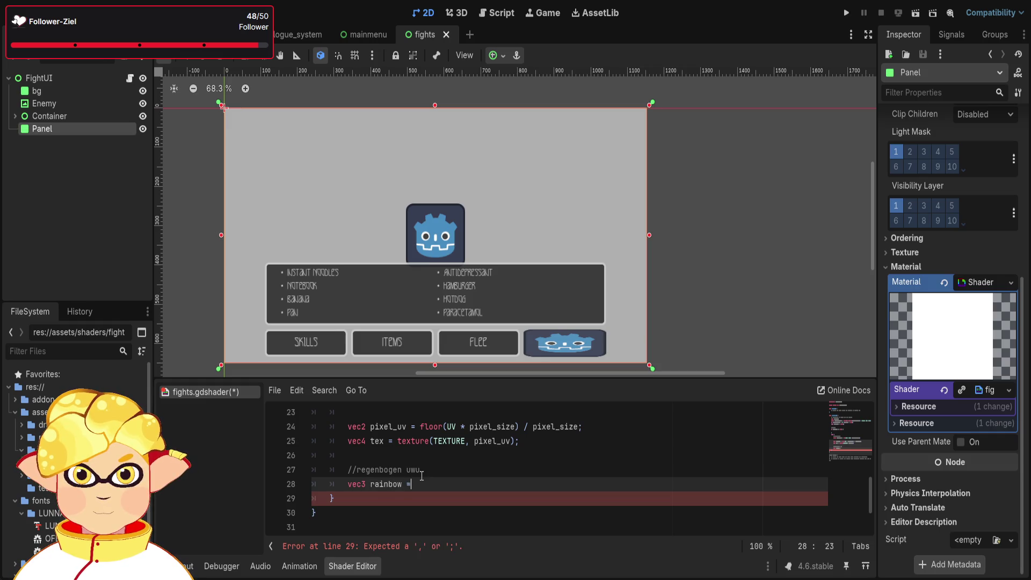
type("vec")
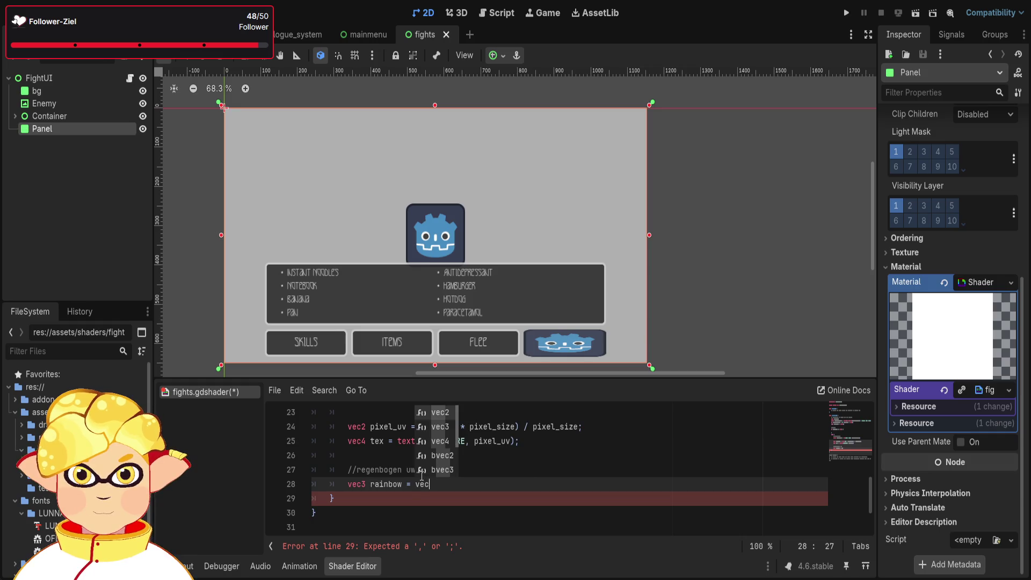
type("3(")
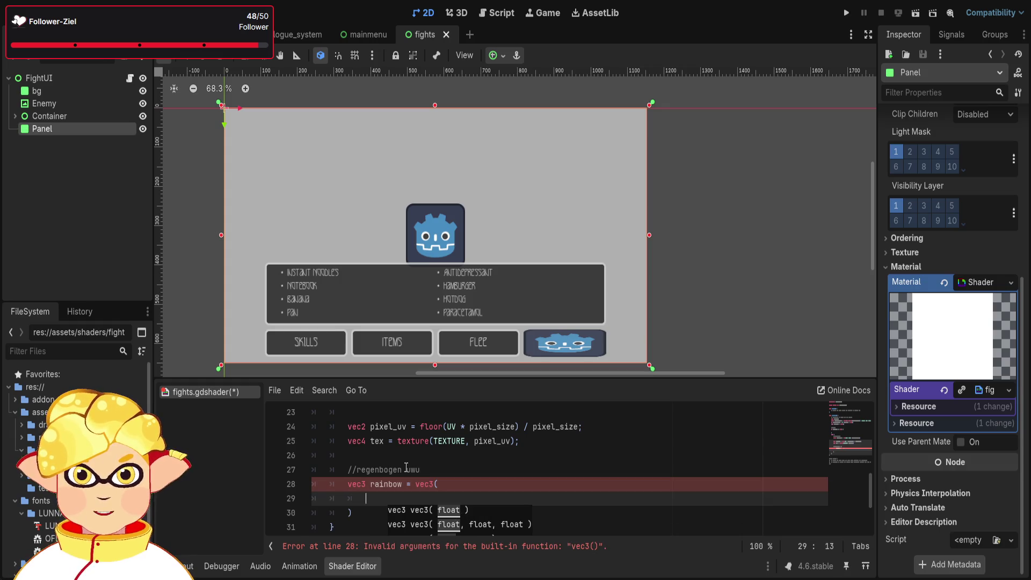
key("Return")
type("sin(Ti")
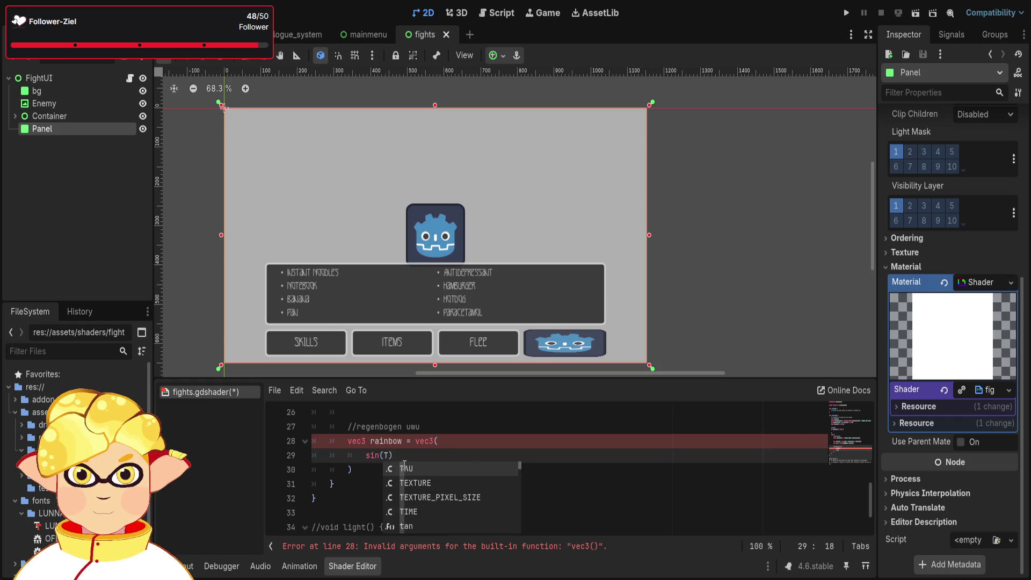
key("Return")
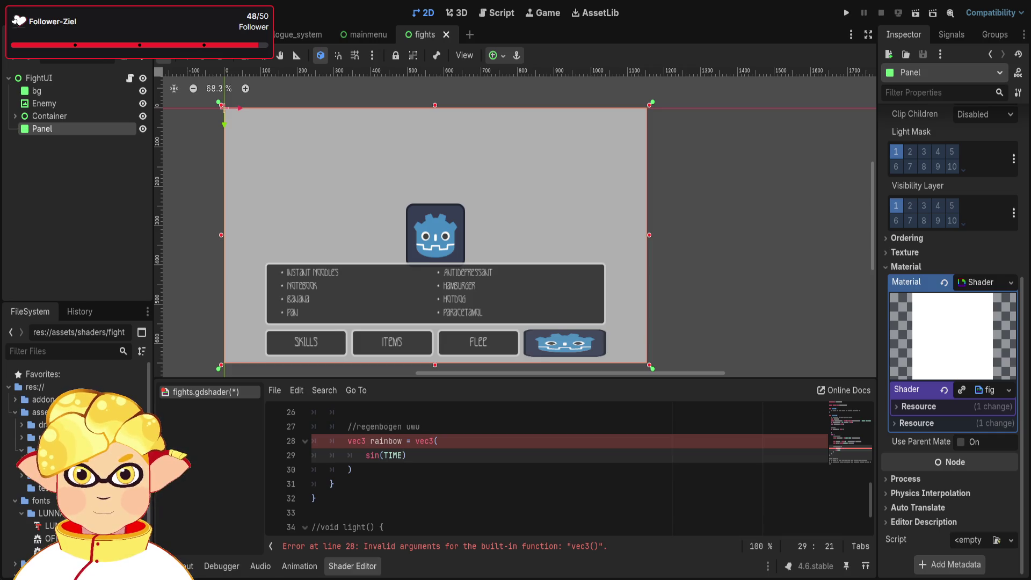
key("Right")
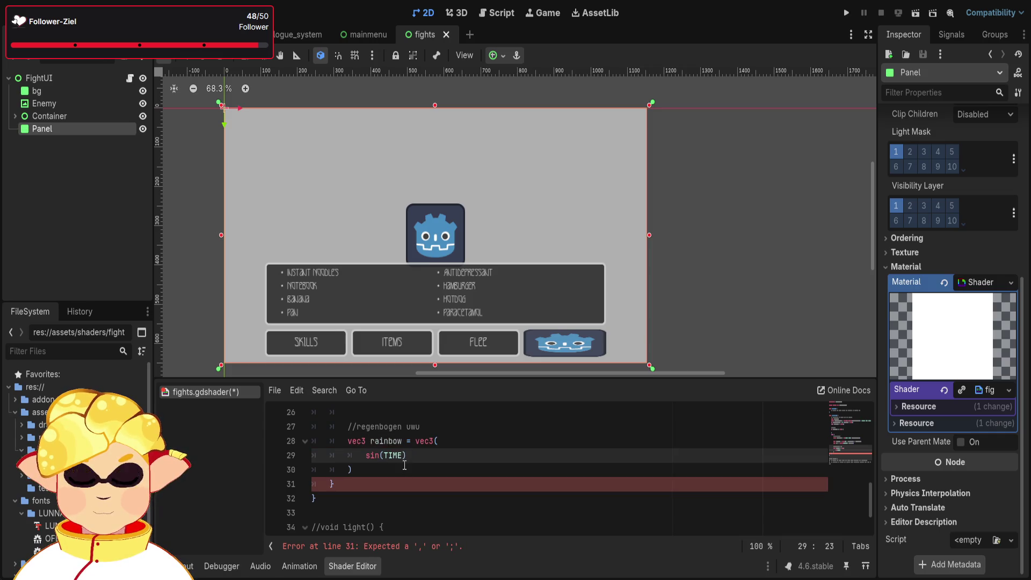
key("BackSpace")
type("* 0.5")
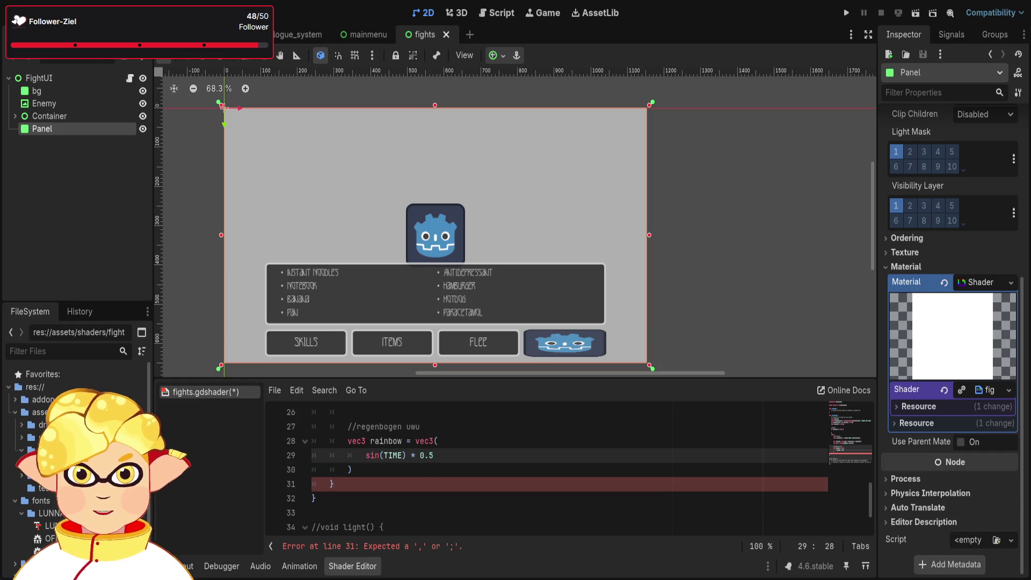
type(" + 0.5")
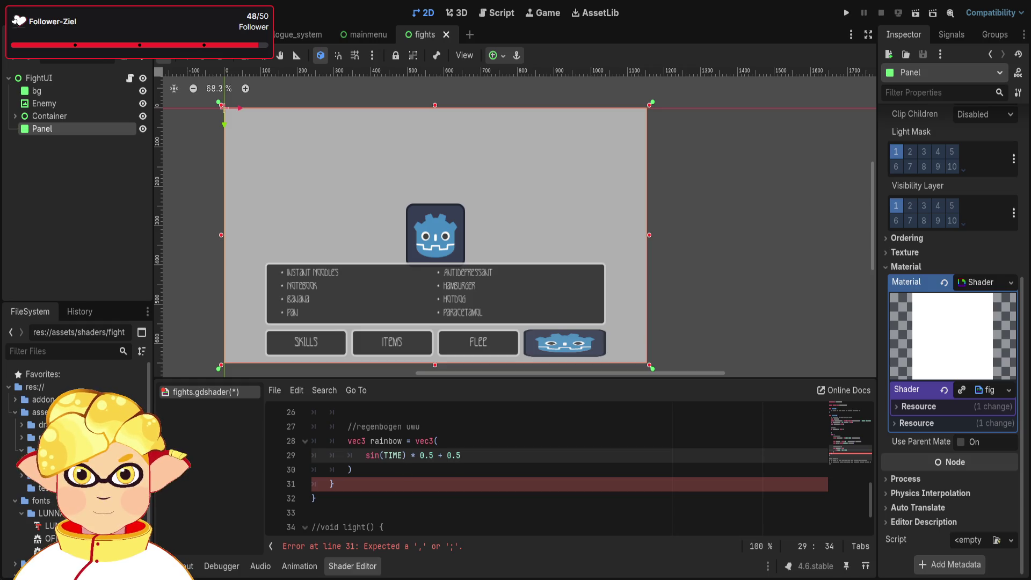
Remove the stray CURRENT_RENDERER insertion and begin the second sin(TIME) * component.
type(",")
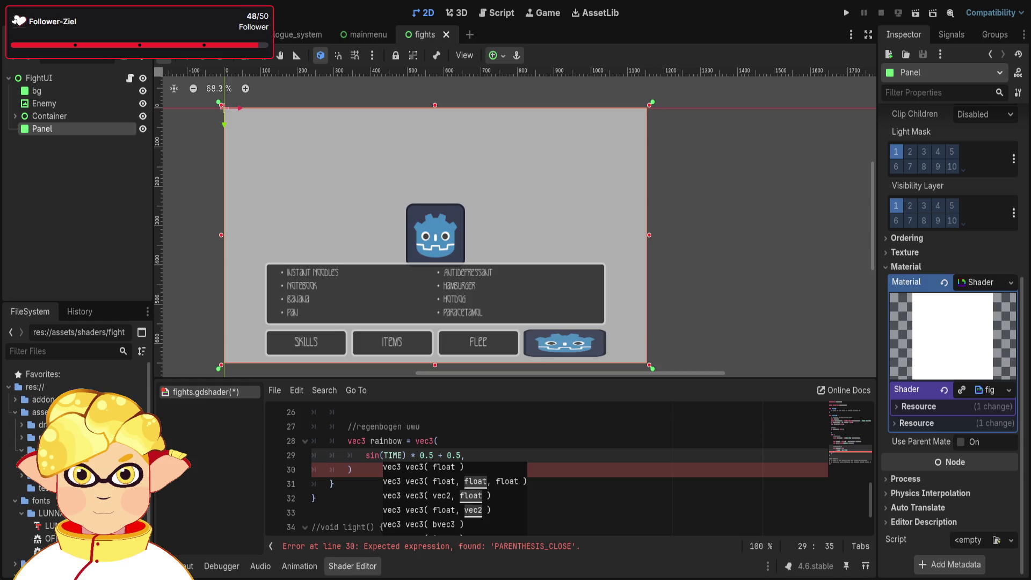
type("CURRENT_RENDERER")
key("BackSpace")
key("BackSpace")
key("BackSpace")
key("Escape")
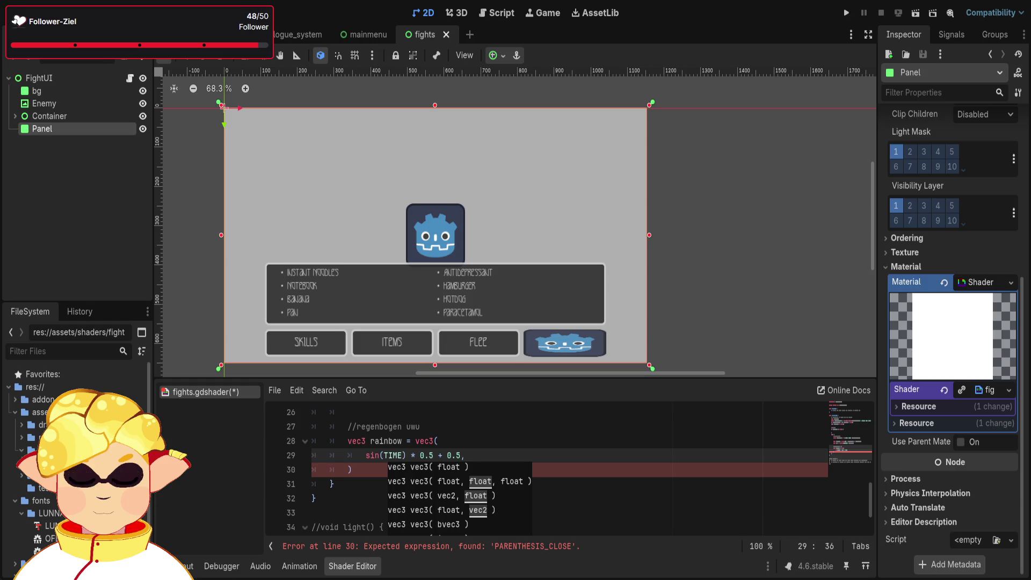
type("sin")
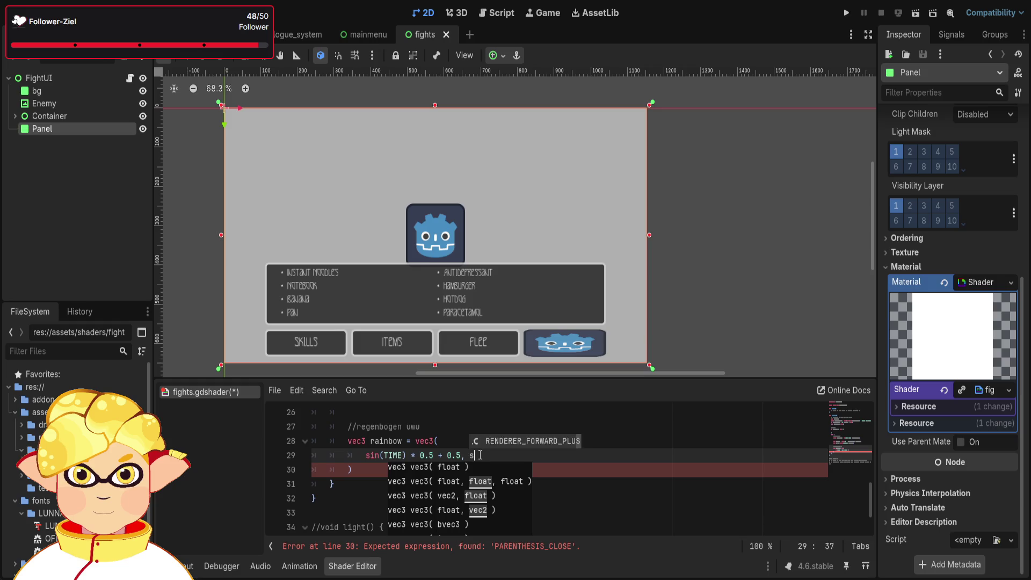
type("(T")
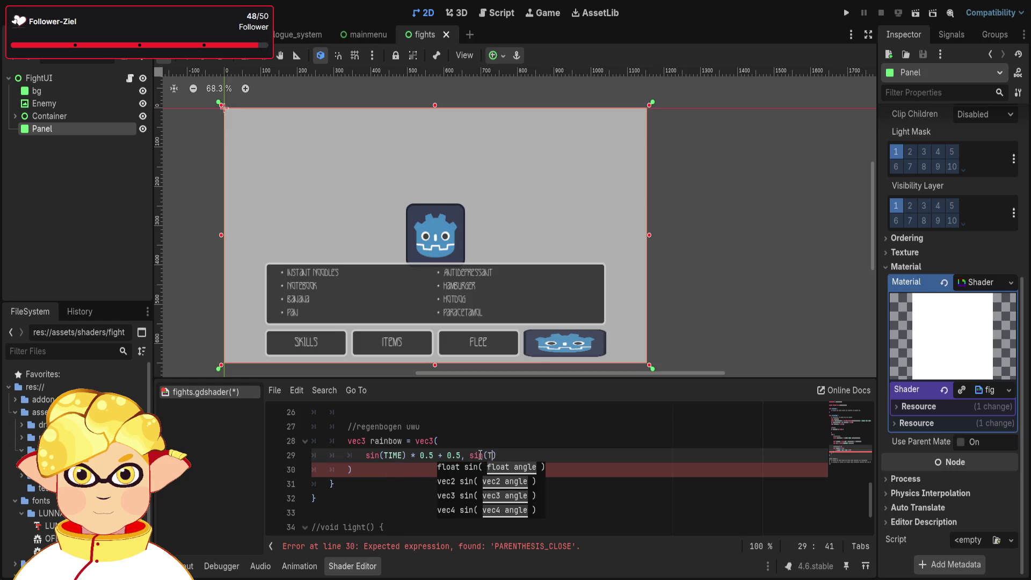
type("IME")
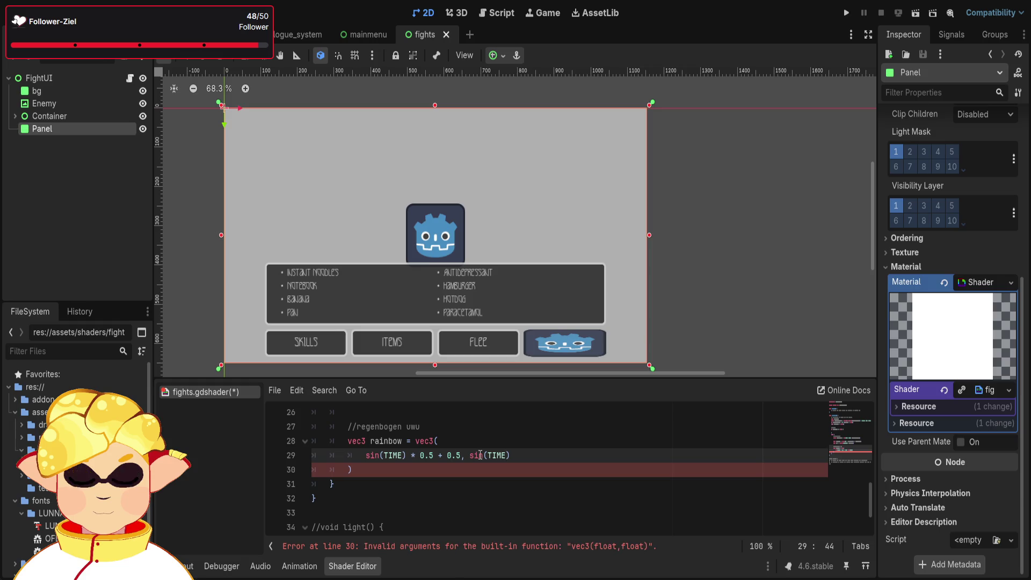
type(") ")
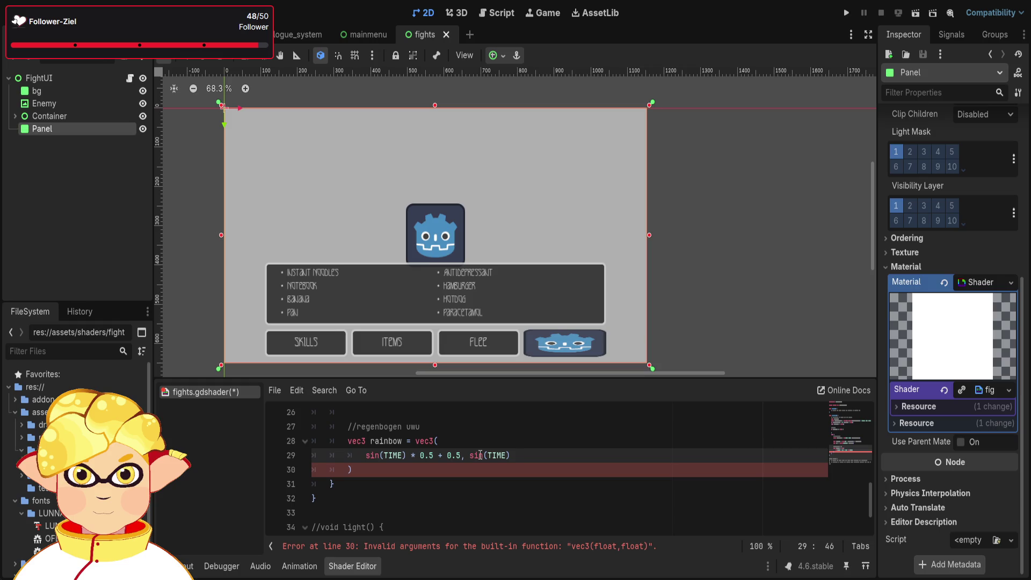
type("*")
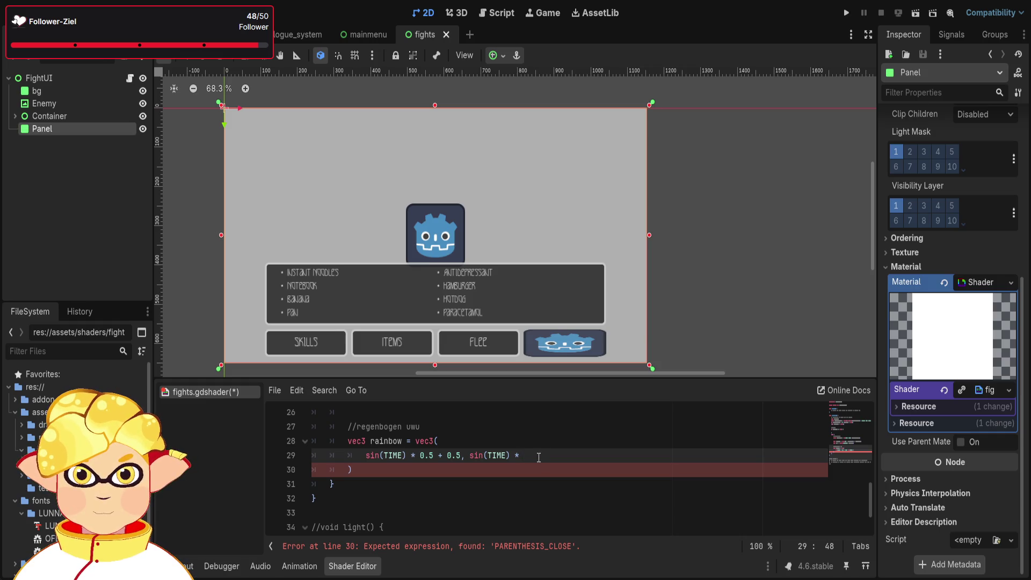
left_click_drag(461, 456, 411, 456)
Complete the remaining components as sin(TIME) * 0.5 + 0.5 and end the statement with a semicolon.
left_click(520, 455)
type("0.5 + 0.5")
type(", sin(TIME")
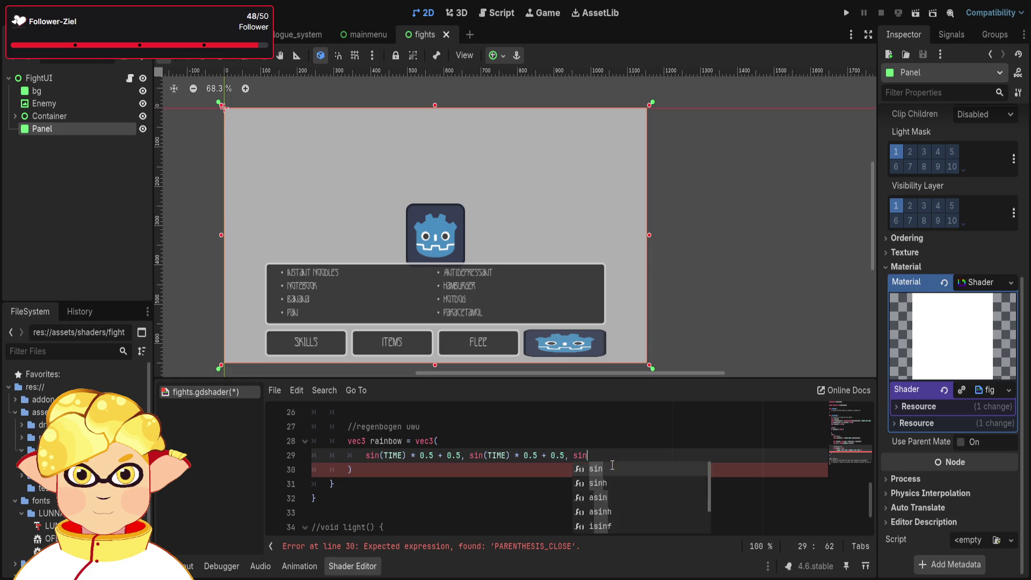
type(") * 0.5 + 0.5")
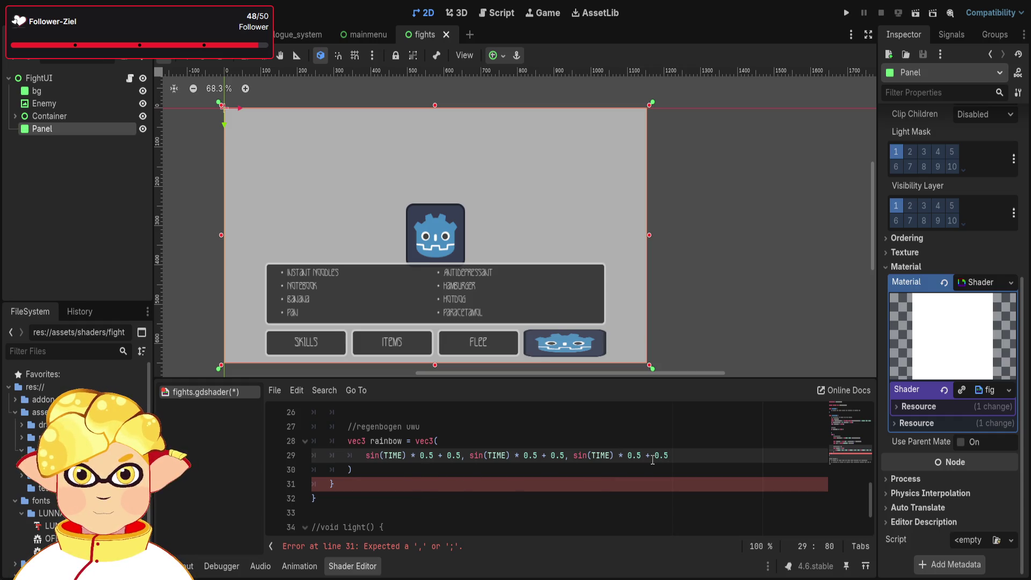
left_click(427, 469)
type(";")
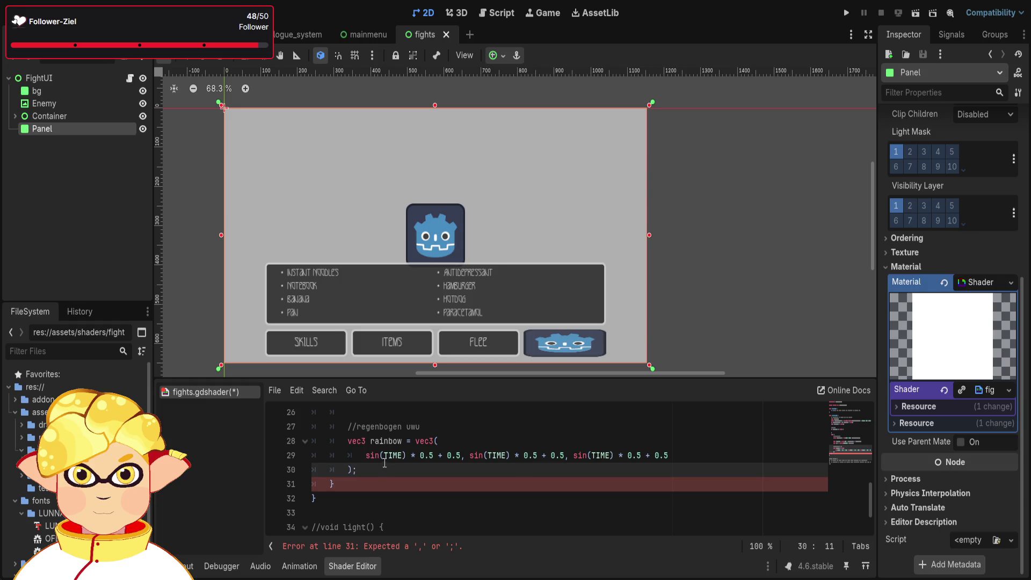
Join the sin expressions and closing parenthesis onto the vec3 rainbow = vec3( line.
key("Home")
key("BackSpace")
key("BackSpace")
key("BackSpace")
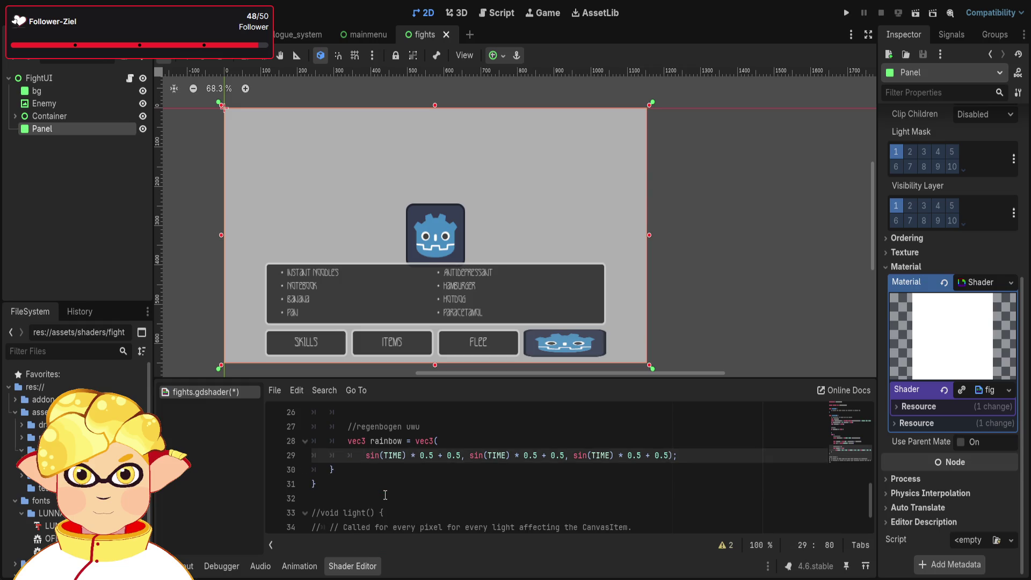
left_click(367, 455)
key("BackSpace")
key("BackSpace")
key("BackSpace")
left_click(485, 460)
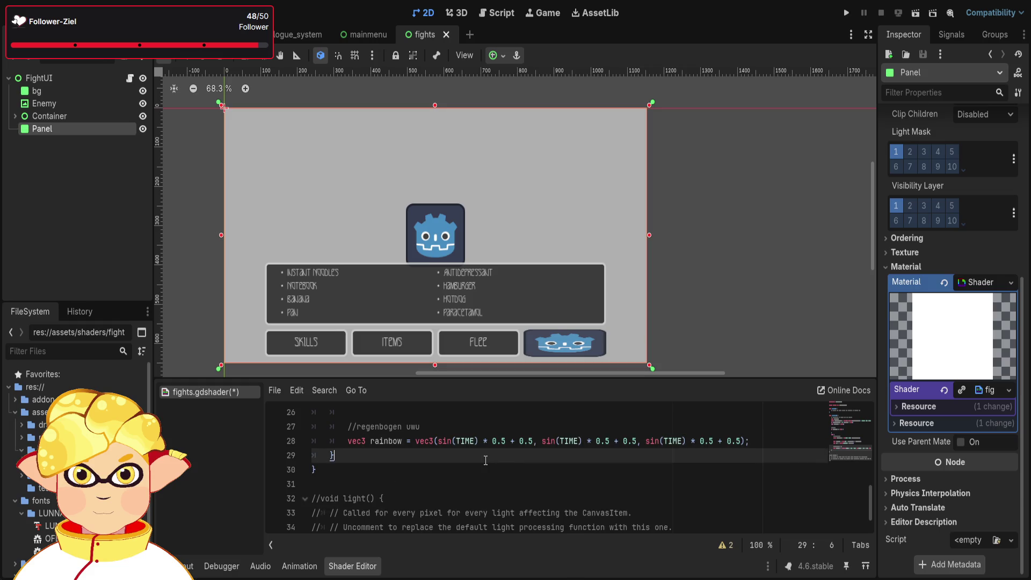
scroll(543, 481, "up", 1)
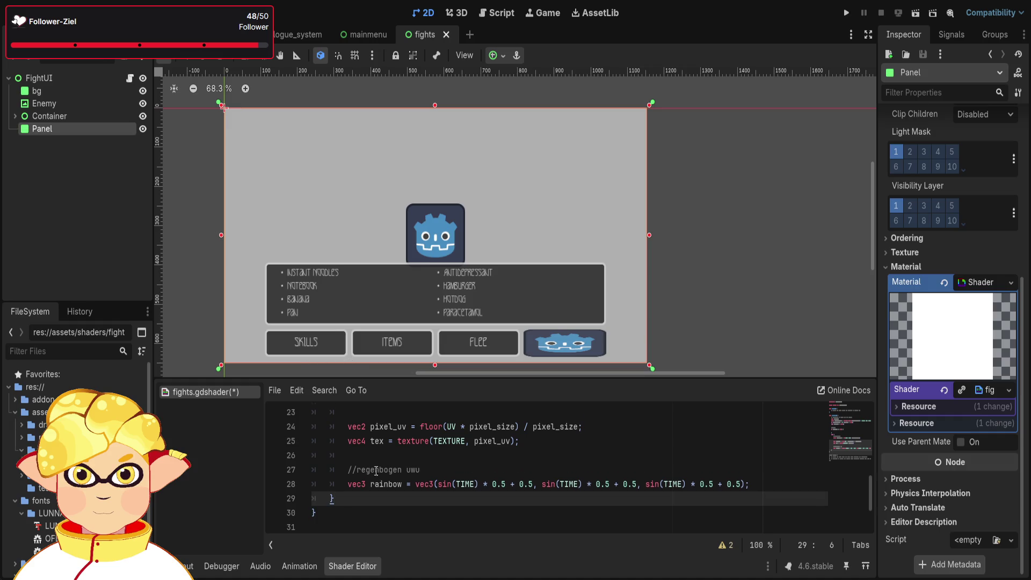
Scroll the shader code and place the cursor at the end of the texture sampling line.
scroll(665, 439, "down", 1)
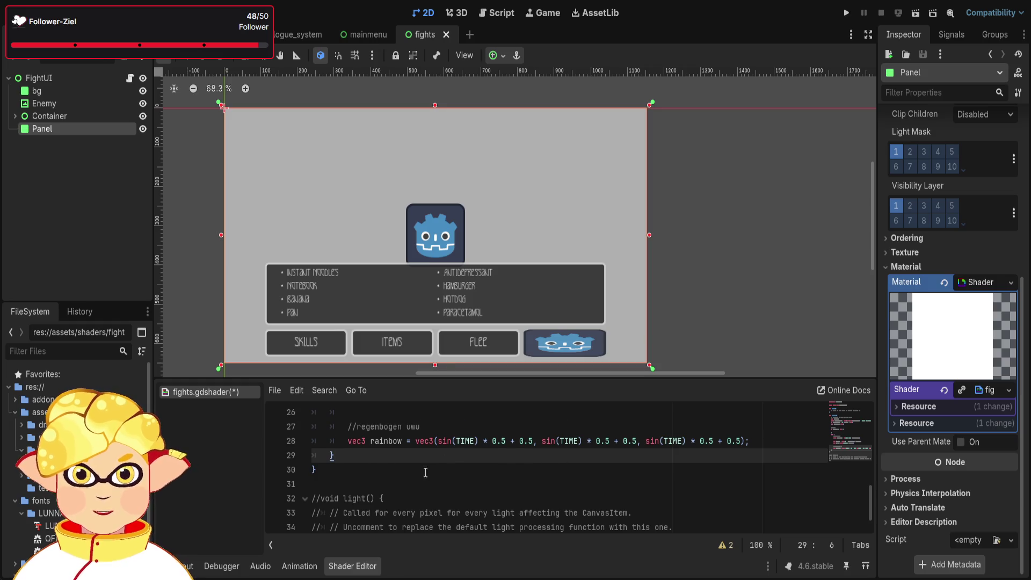
scroll(389, 484, "up", 1)
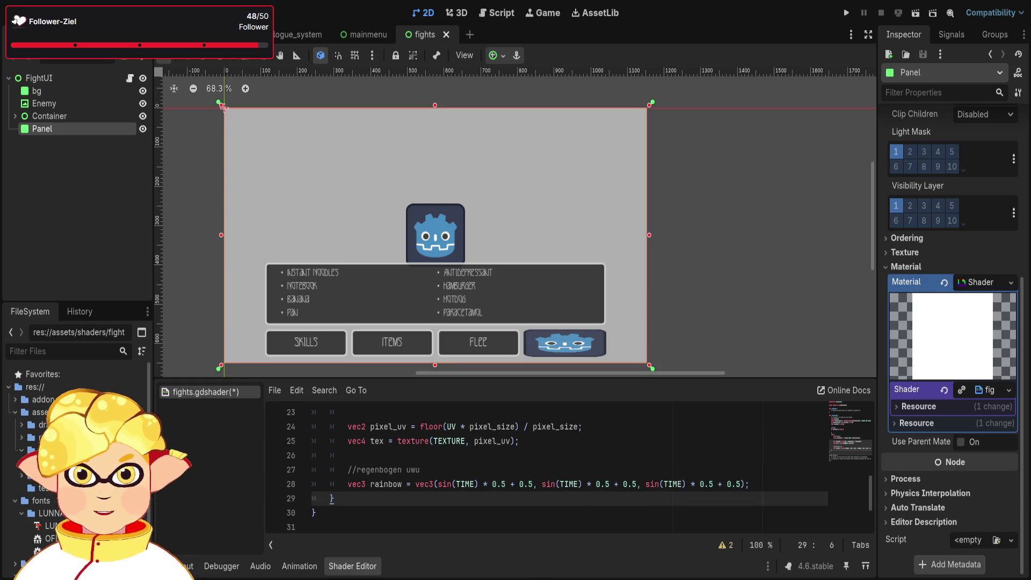
left_click(618, 441)
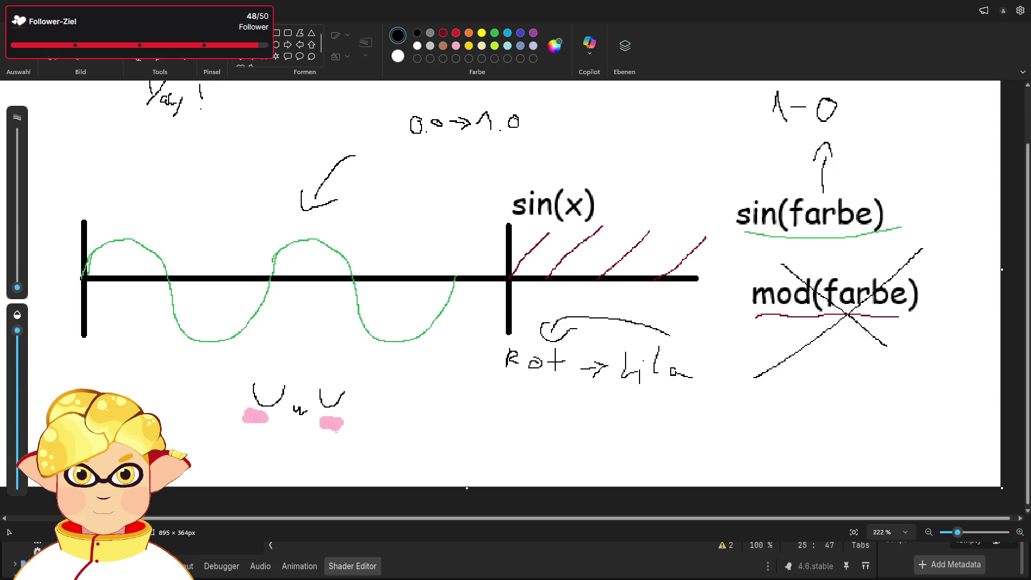
Switch to the Paint sketch window and open its custom colour editor.
key("alt+Tab")
key("alt+Tab")
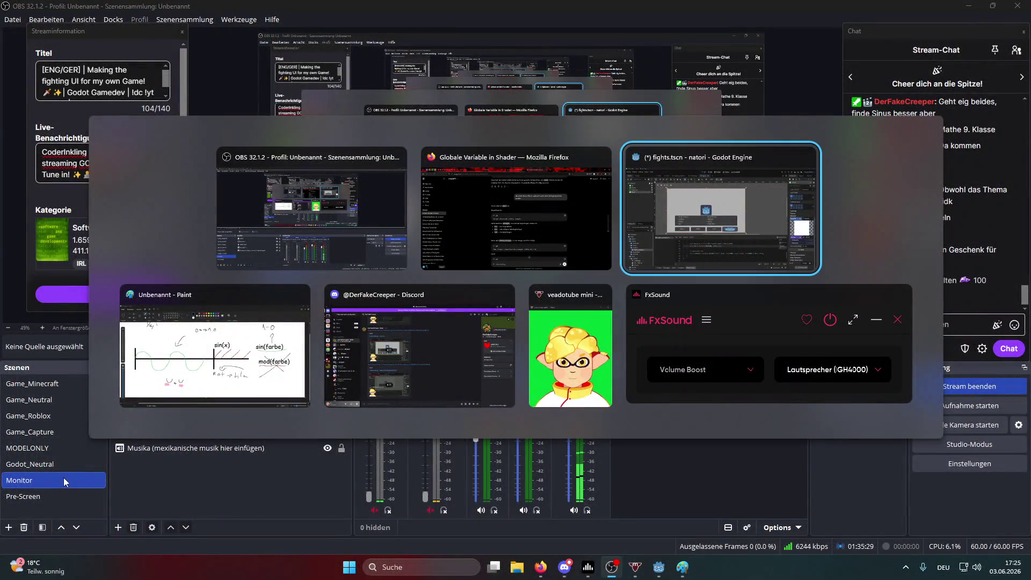
key("alt+Tab")
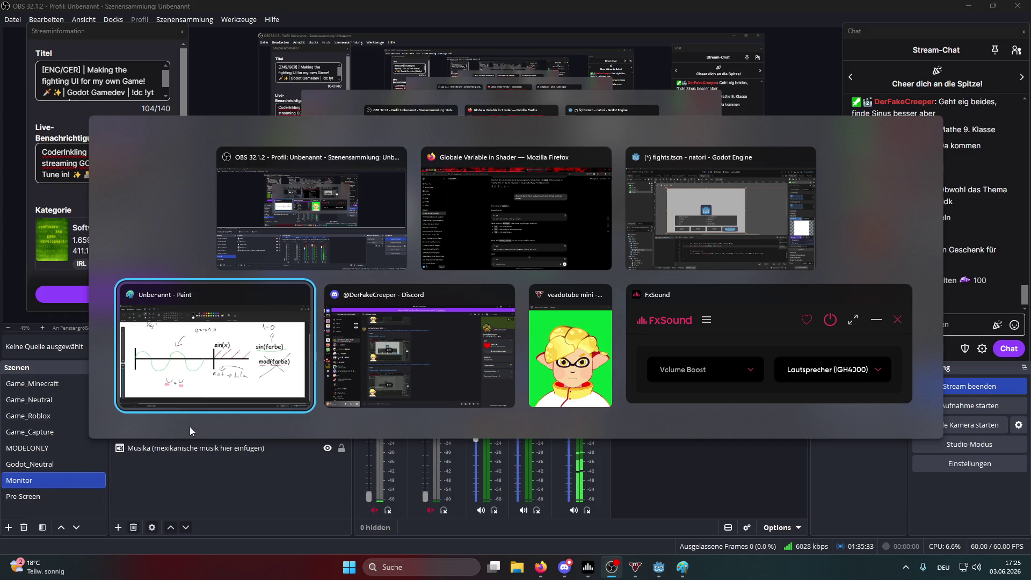
left_click(198, 361)
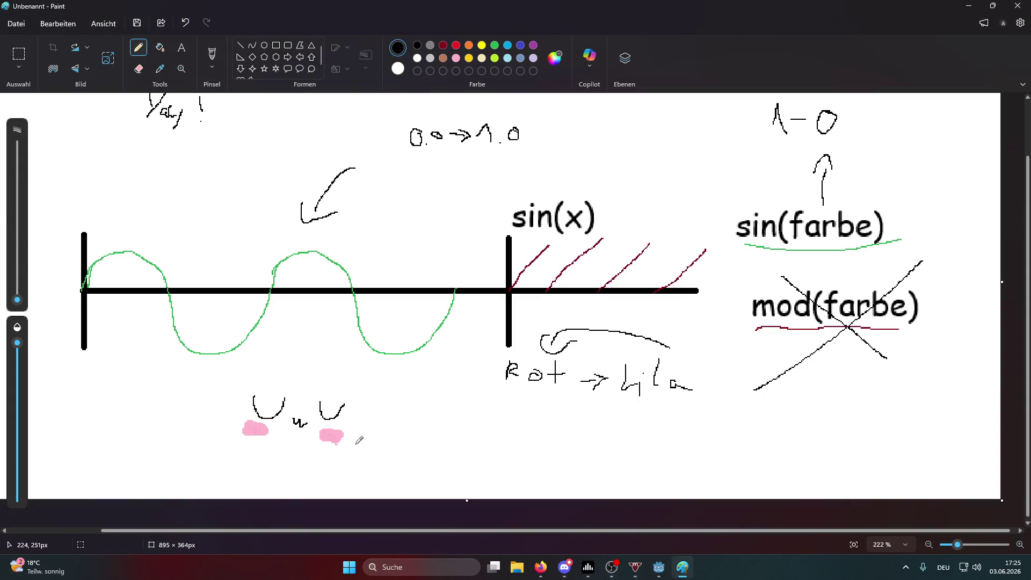
key("alt")
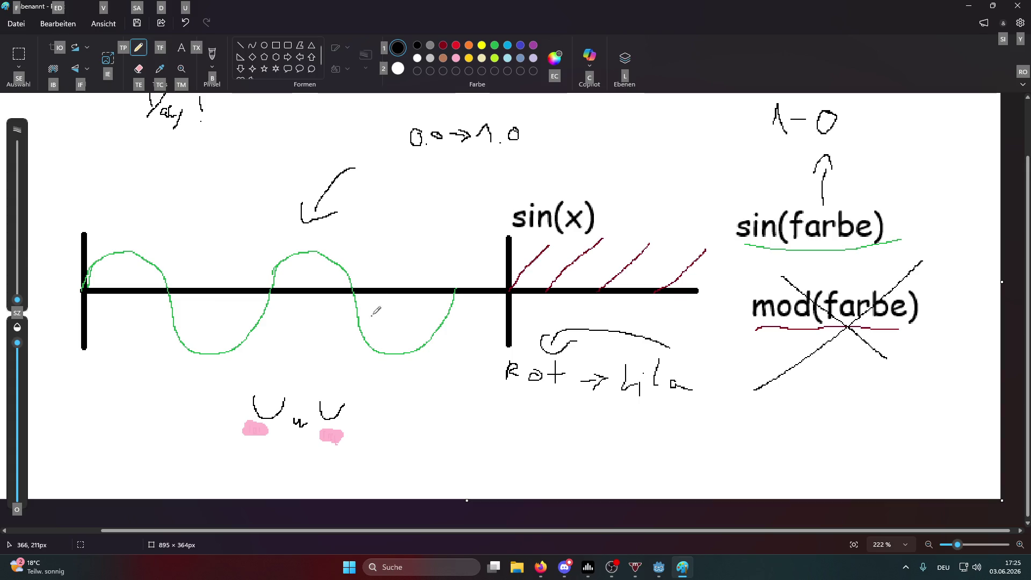
left_click(555, 58)
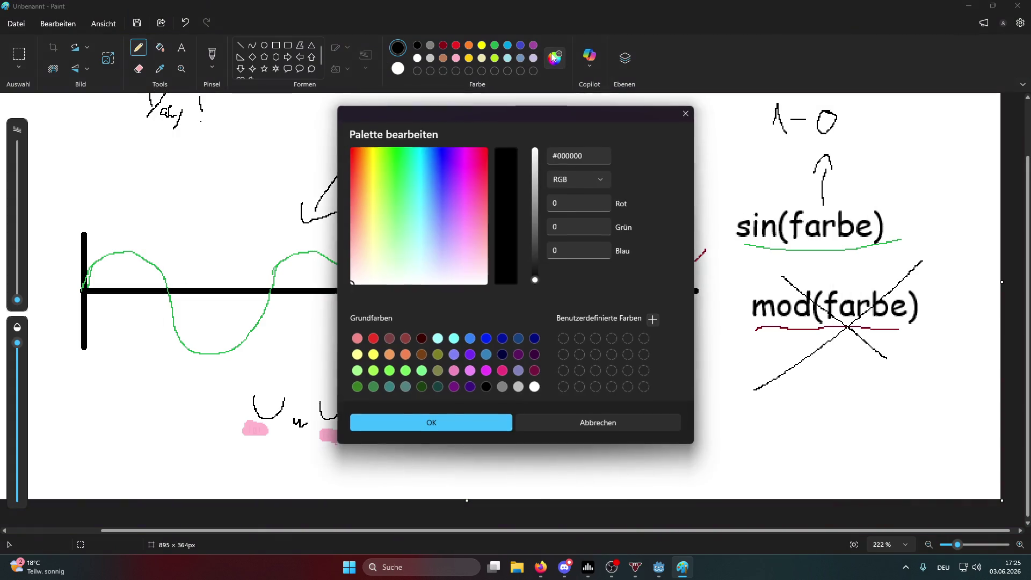
Set the custom colour's Rot, Grün and Blau values to 100 each.
left_click(589, 208)
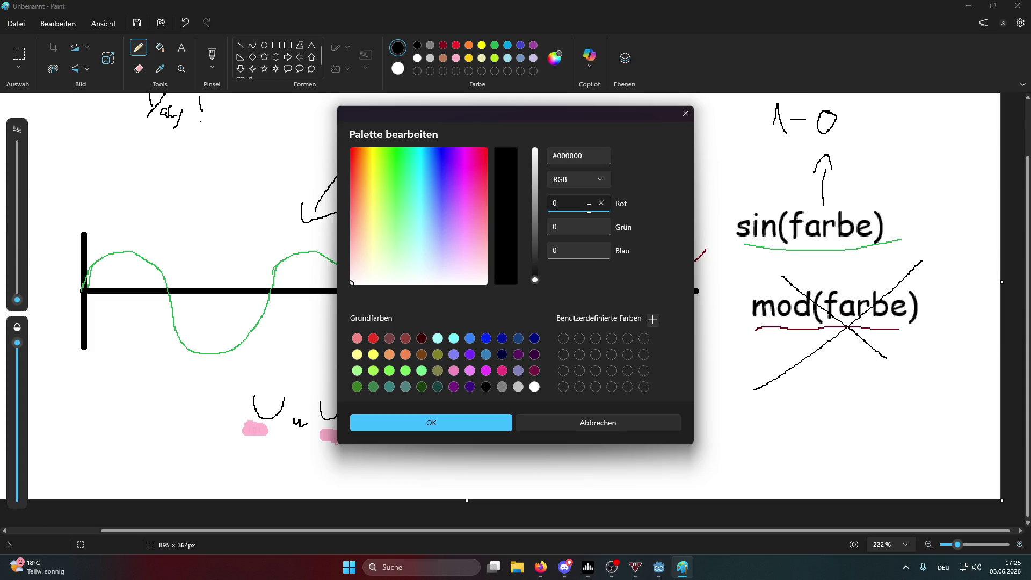
double_click(550, 205)
type("100")
left_click(560, 230)
key("BackSpace")
type("100")
double_click(565, 251)
type("100")
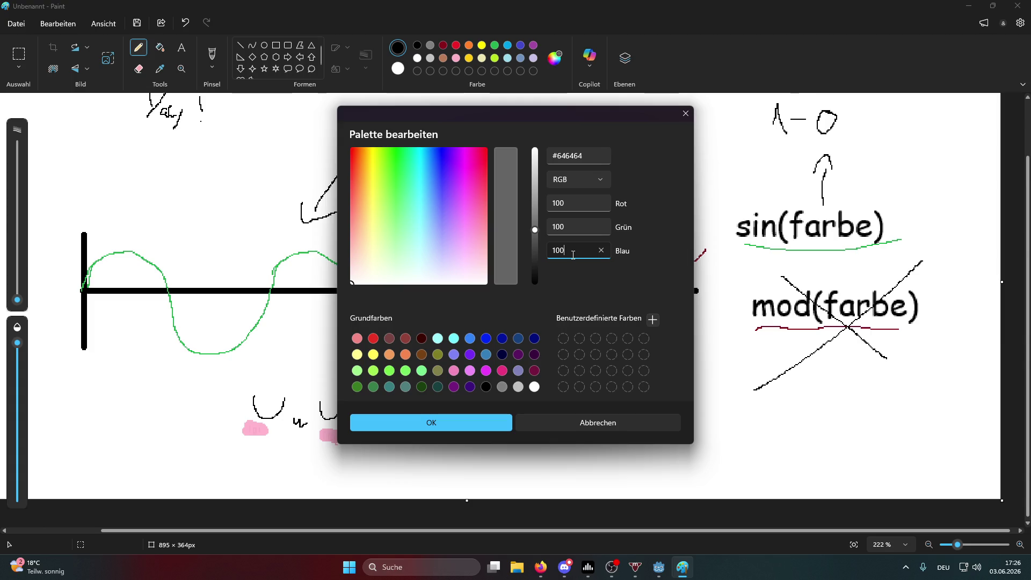
double_click(556, 203)
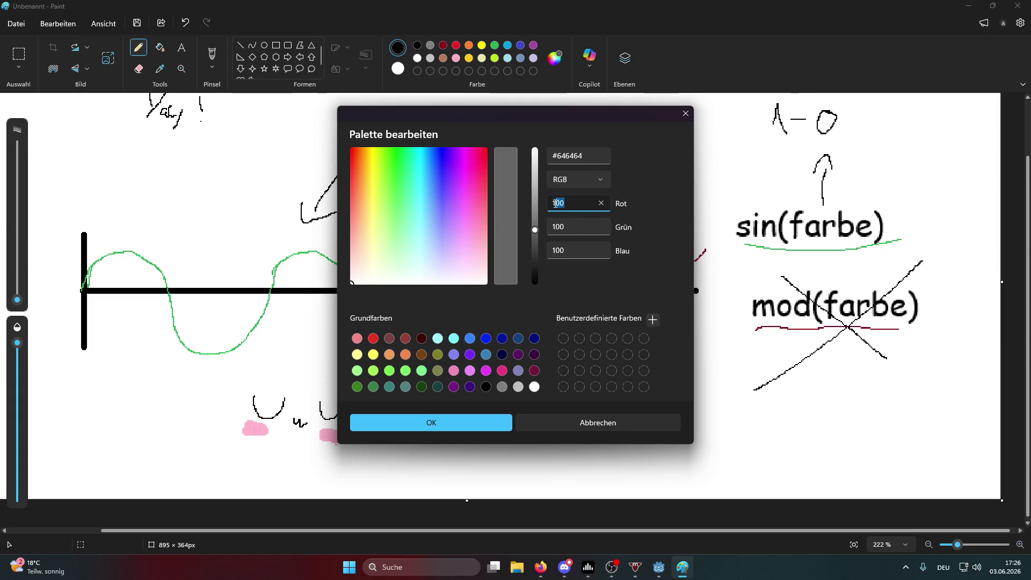
key("BackSpace")
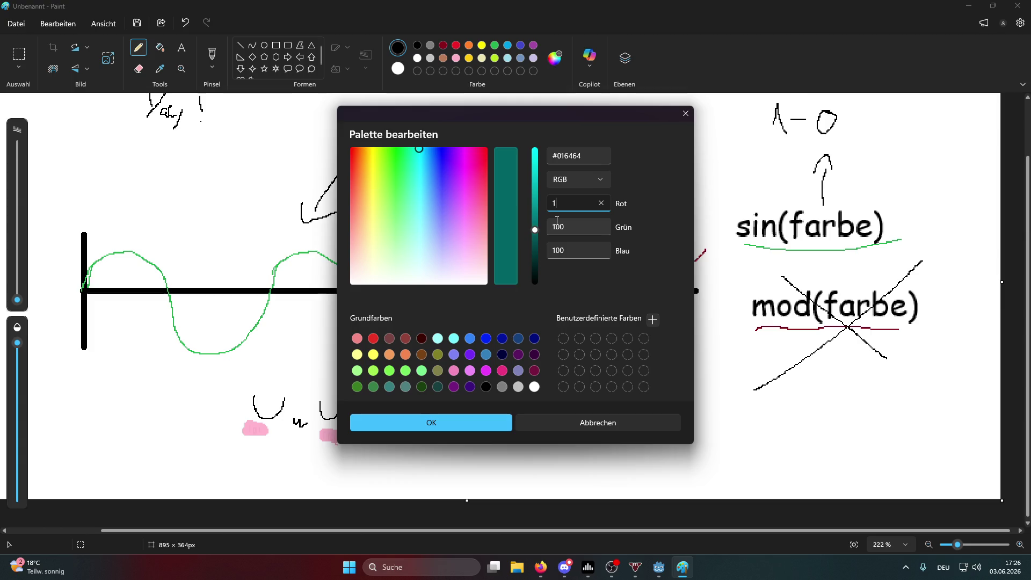
type("100")
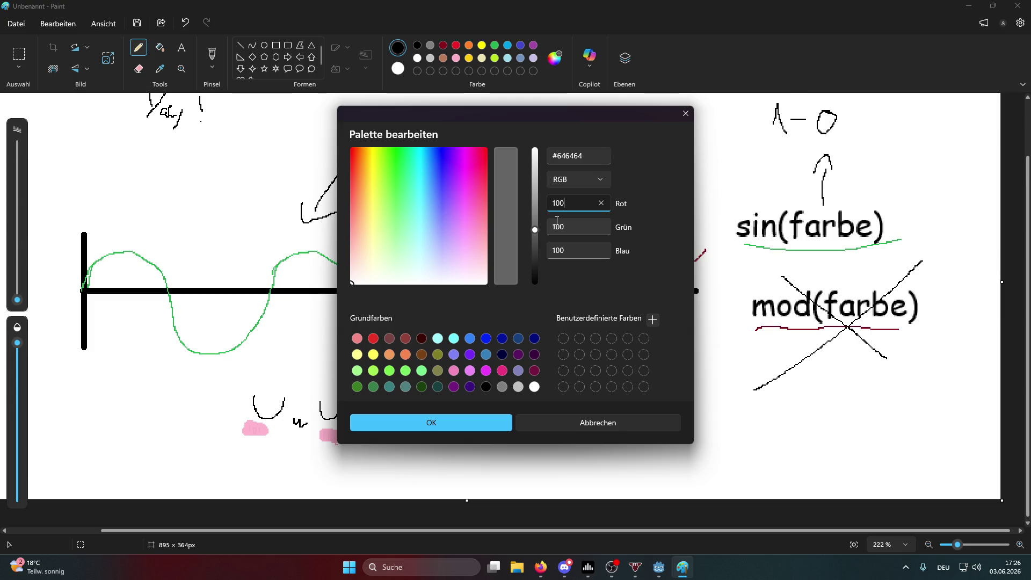
Change the colour to RGB 50, 50, 50, then drag the value slider toward light grey.
key("BackSpace")
key("BackSpace")
key("BackSpace")
type("50")
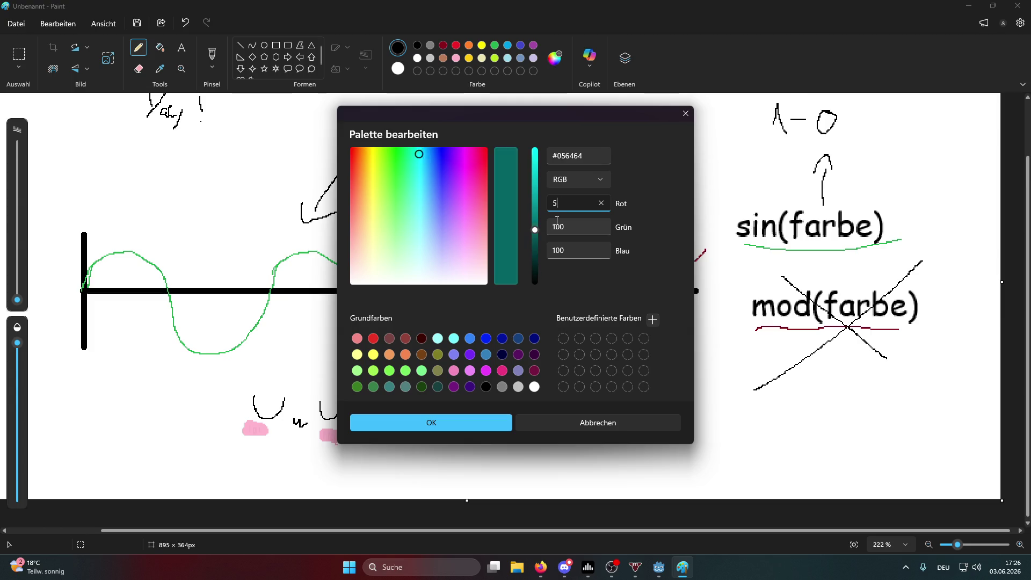
key("Tab")
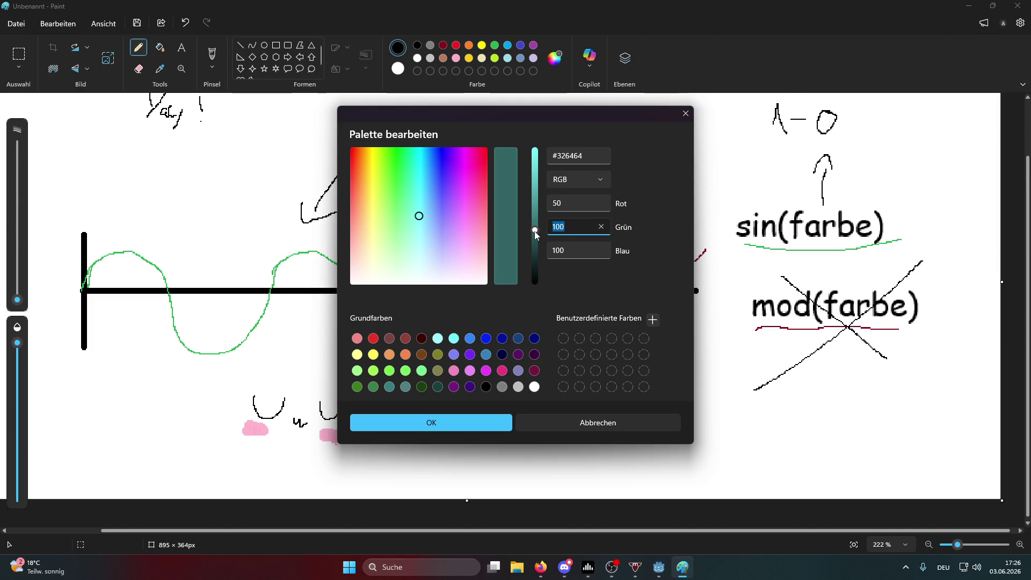
type("50")
key("Tab")
type("50")
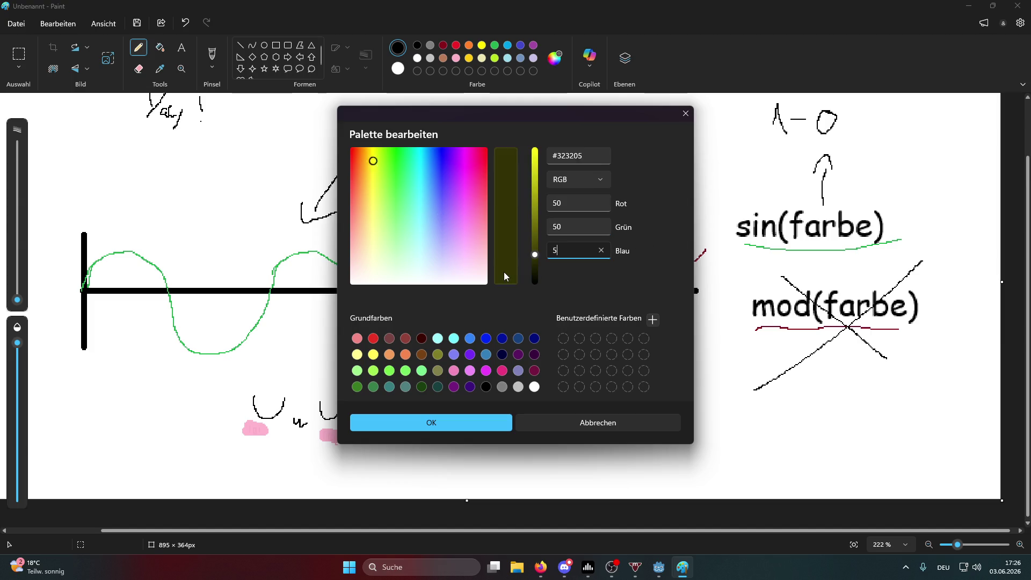
mouse_move(535, 255)
left_mouse_down()
mouse_move(534, 148)
mouse_move(537, 285)
left_mouse_up()
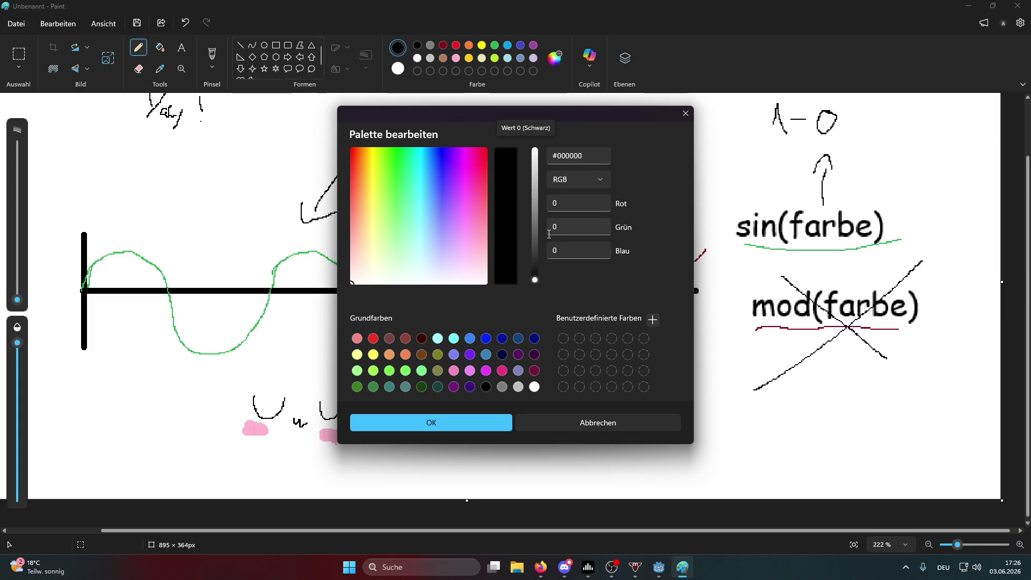
Switch OBS to the Godot_Neutral scene and move the black window toward the screen centre.
left_click(615, 568)
left_click(38, 464)
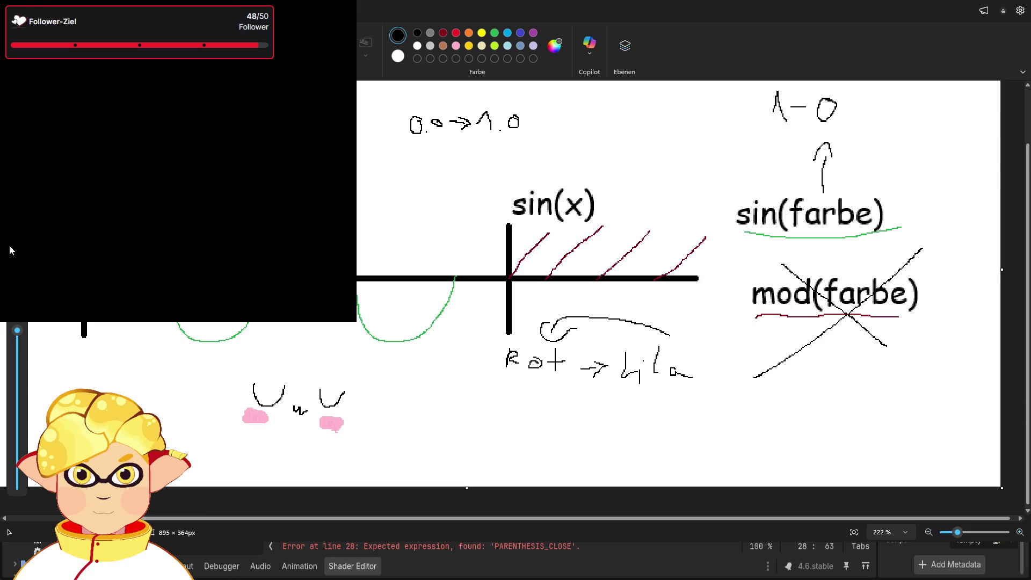
mouse_move(9, 245)
left_mouse_down()
mouse_move(293, 347)
mouse_move(317, 334)
mouse_move(332, 342)
left_mouse_up()
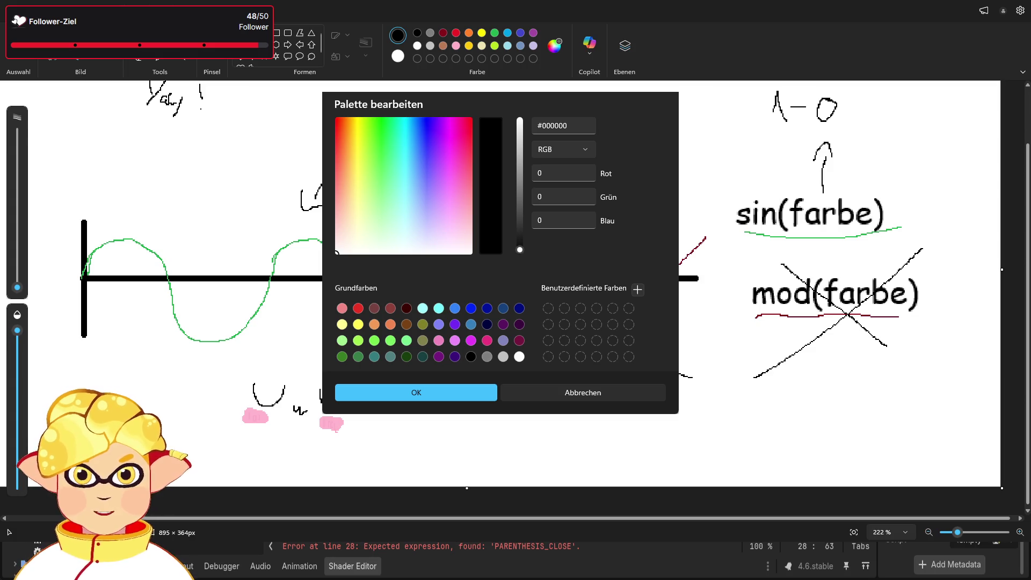
Sweep the value slider from black to white, then close Edit Palette without applying.
left_click_drag(520, 250, 520, 122)
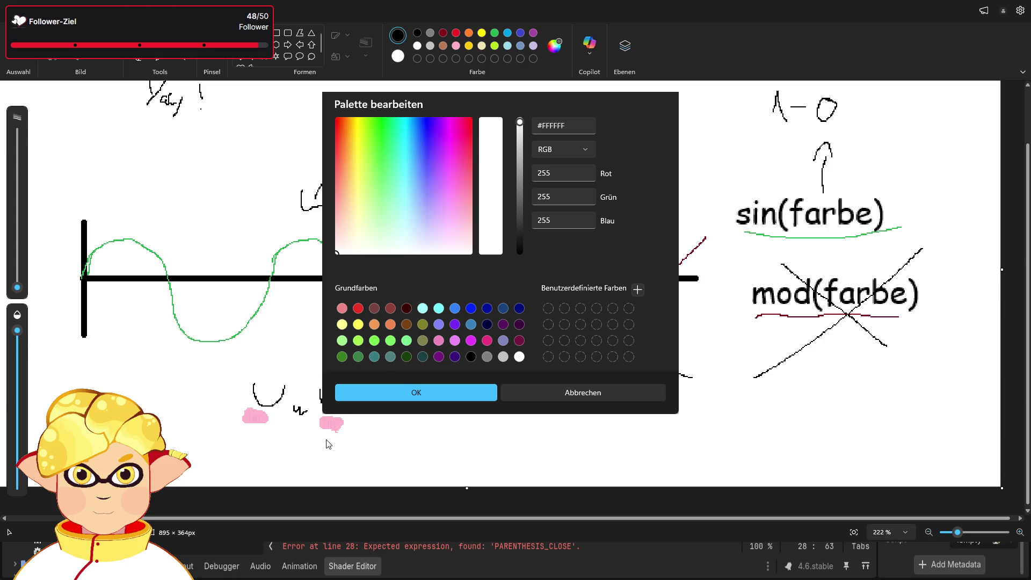
key("Escape")
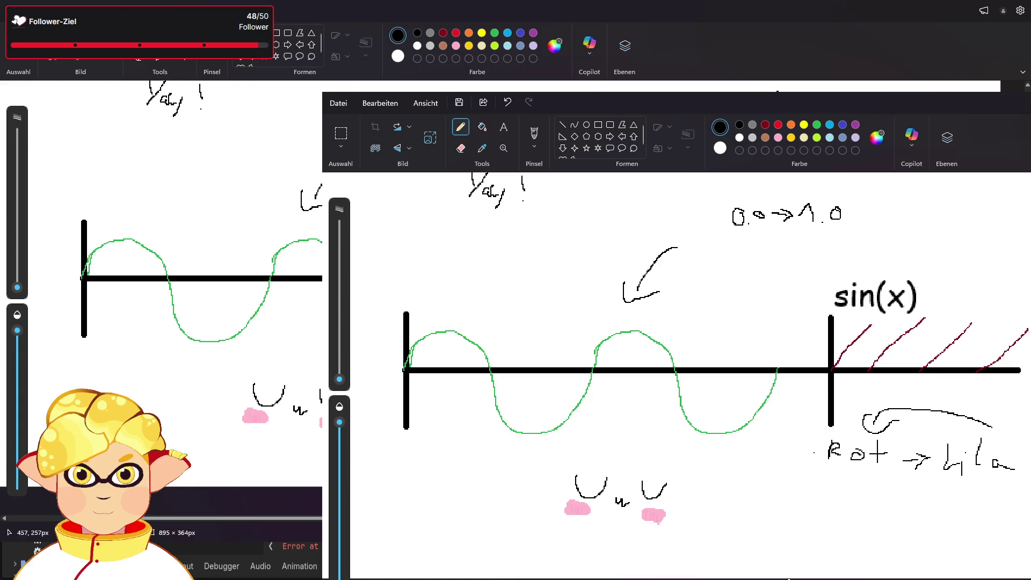
Try the eraser, return to the pencil, and undo the last stroke.
scroll(677, 376, "up", 2)
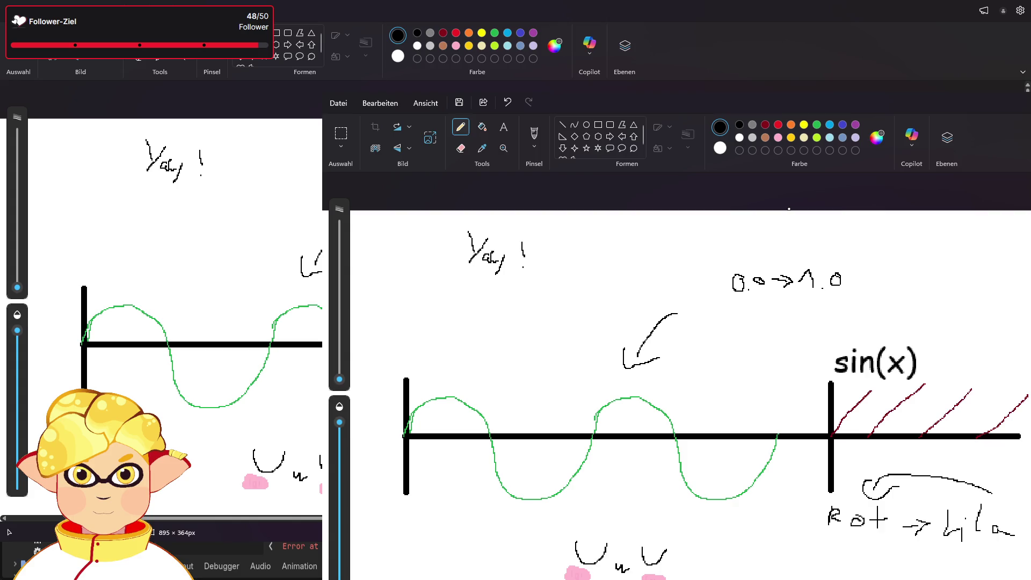
left_click(461, 148)
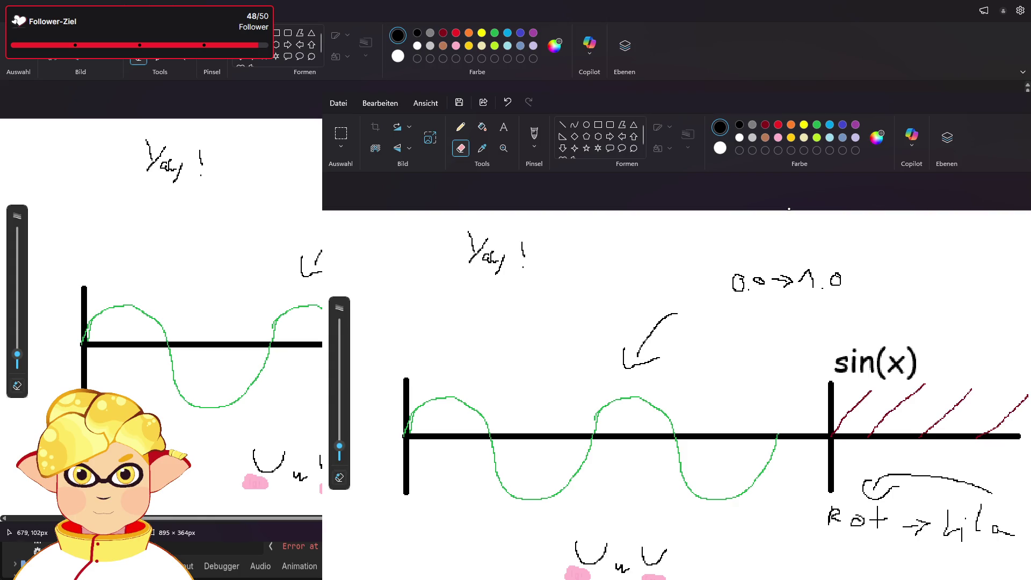
left_click(461, 126)
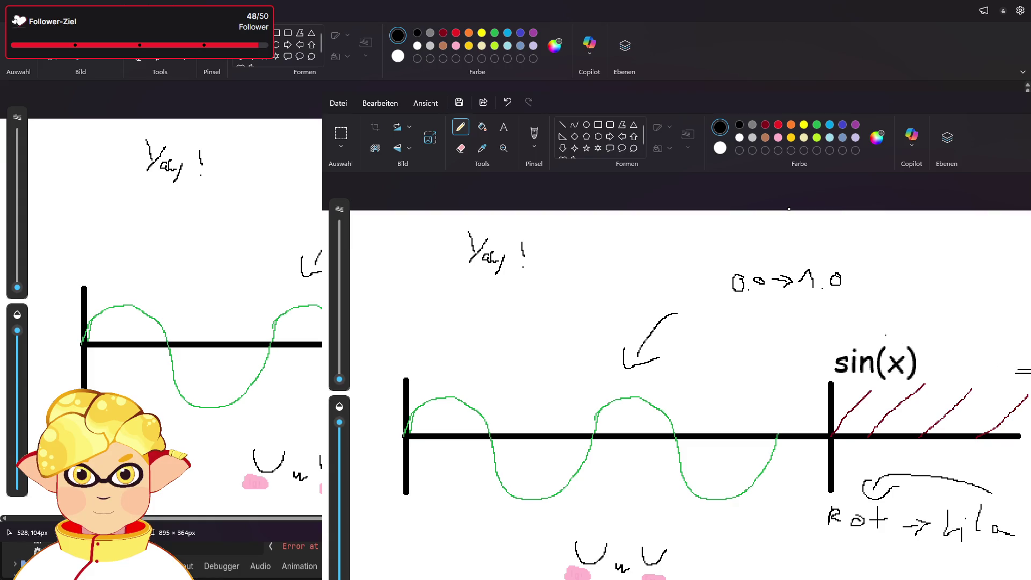
left_click(507, 101)
Add a 'farb' text label beside sin(x) and commit it to the canvas.
left_click(504, 127)
left_click(979, 368)
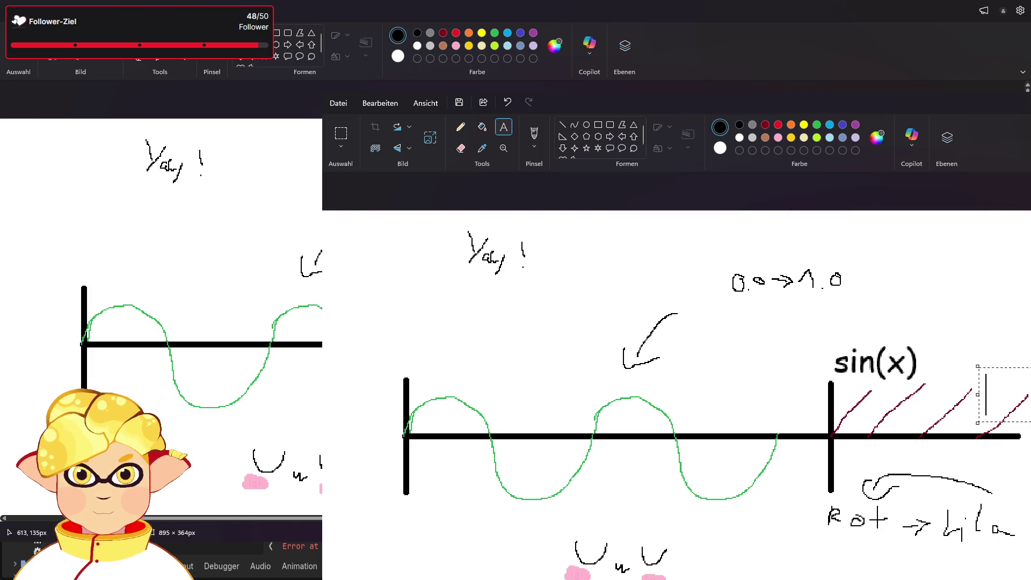
type("far")
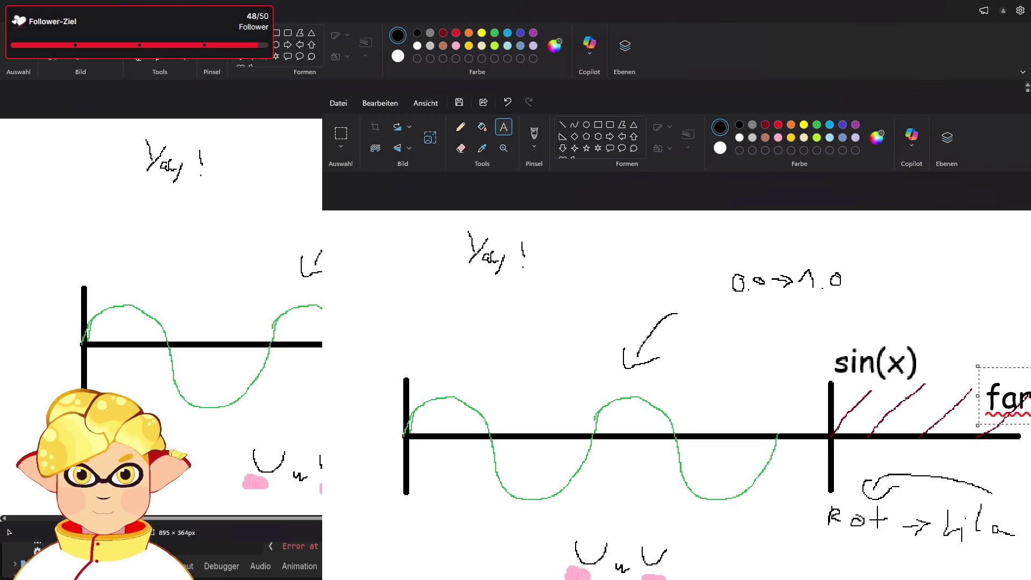
left_click_drag(978, 404, 961, 378)
type("b")
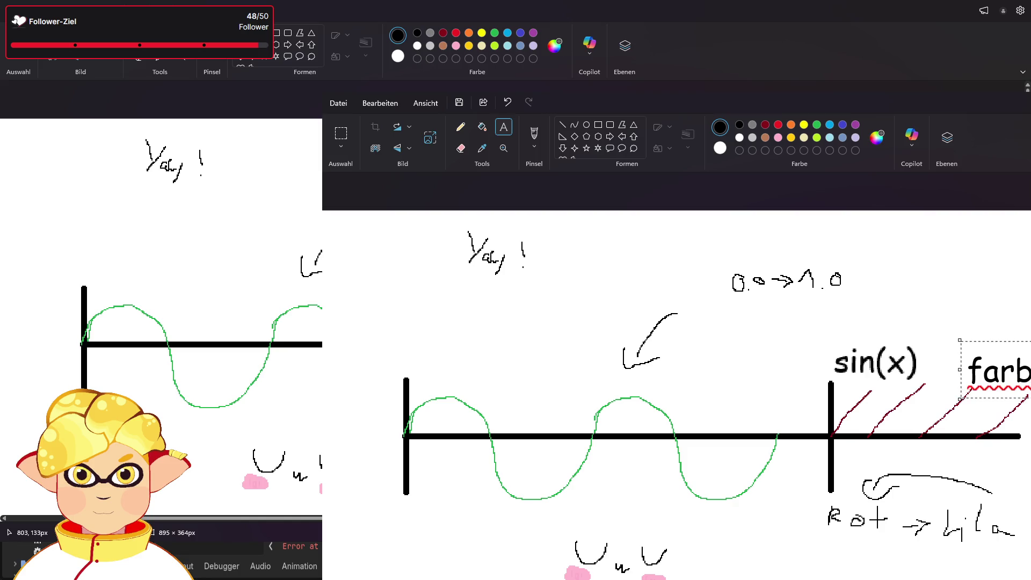
key("Return")
left_click(460, 127)
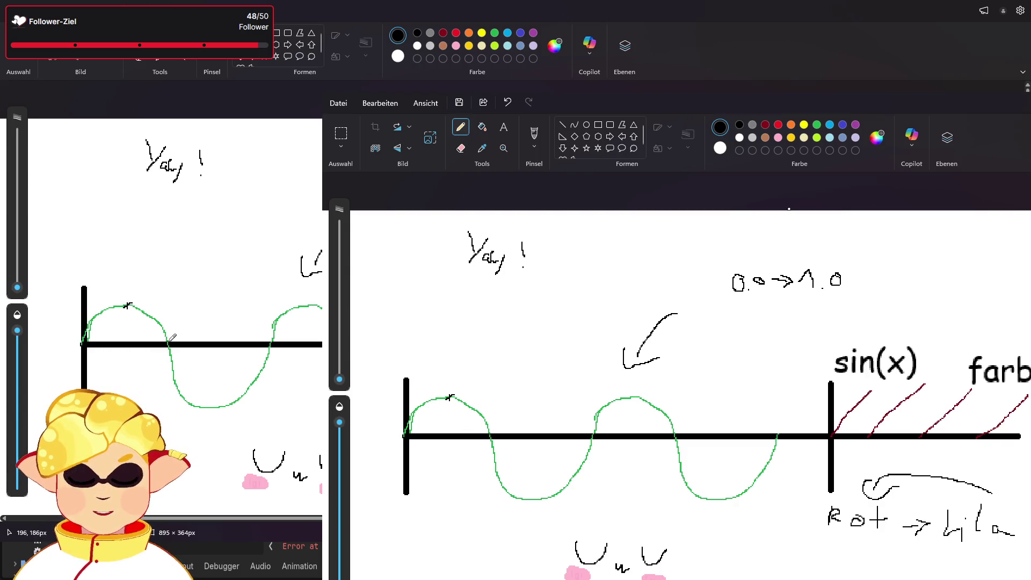
Mark the sine wave's first zero crossing and its trough with X crosses.
left_click_drag(161, 339, 170, 352)
left_click_drag(170, 338, 163, 350)
left_click_drag(208, 403, 217, 415)
left_click_drag(222, 400, 202, 427)
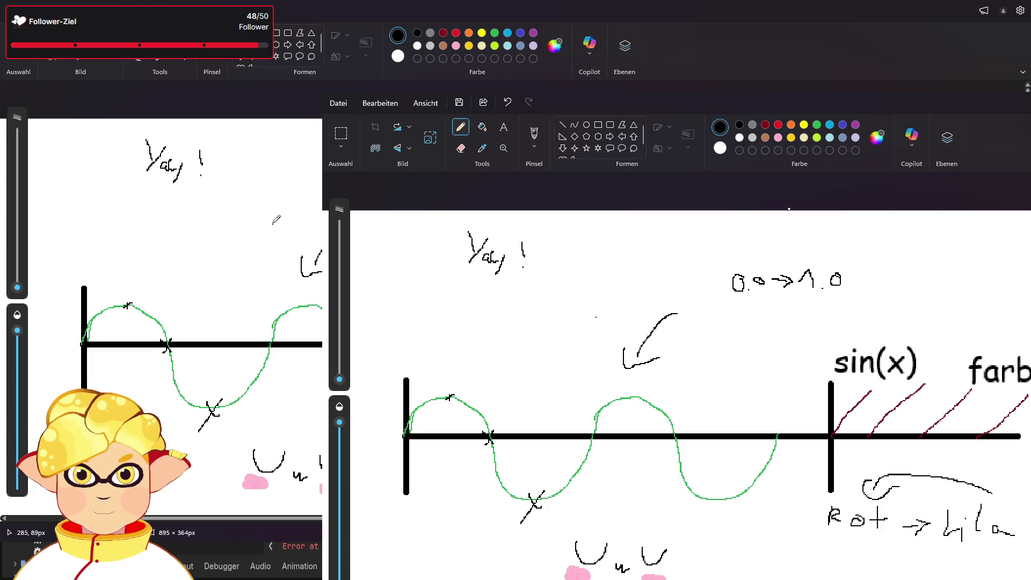
Sketch a circle above the wave with crossing axes and write angle labels around it.
mouse_move(259, 202)
left_mouse_down()
mouse_move(284, 226)
mouse_move(257, 203)
mouse_move(231, 277)
left_mouse_up()
left_click_drag(188, 221, 313, 216)
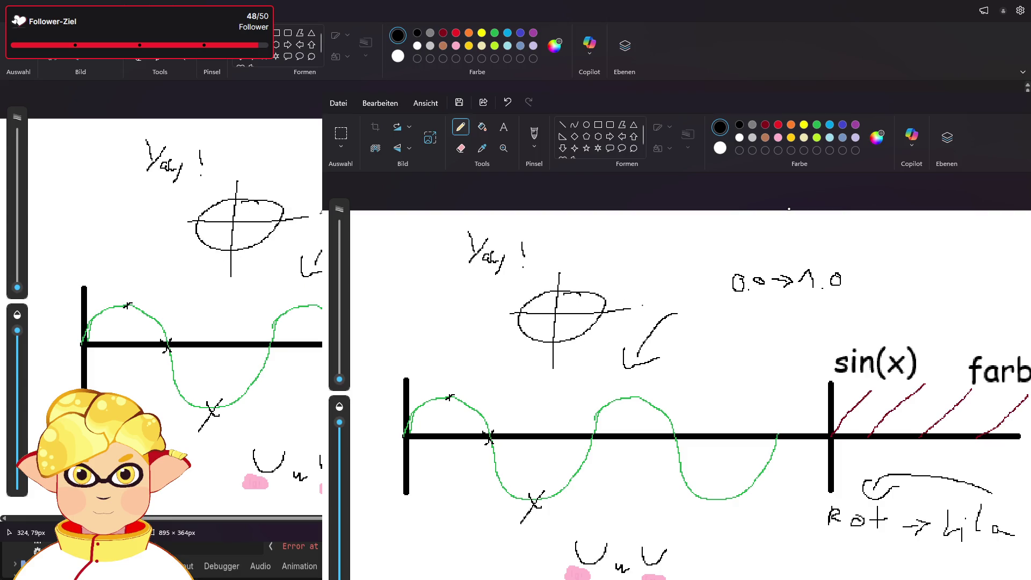
mouse_move(260, 163)
left_mouse_down()
mouse_move(254, 173)
mouse_move(271, 171)
left_mouse_up()
mouse_move(160, 212)
left_mouse_down()
mouse_move(173, 224)
mouse_move(191, 210)
left_mouse_up()
left_click_drag(185, 211, 184, 222)
mouse_move(213, 279)
left_mouse_down()
mouse_move(214, 289)
mouse_move(220, 282)
left_mouse_up()
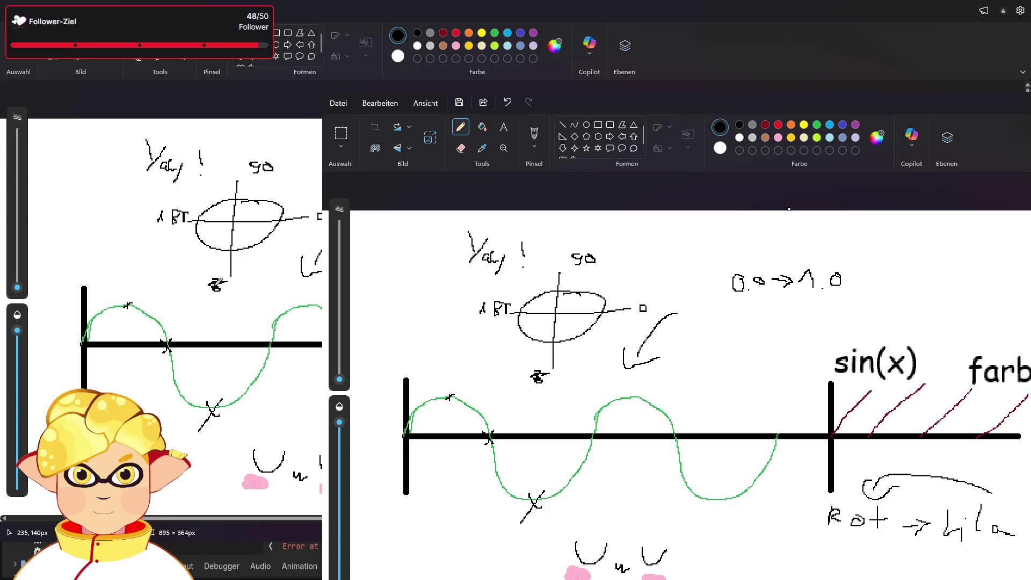
left_click(250, 294)
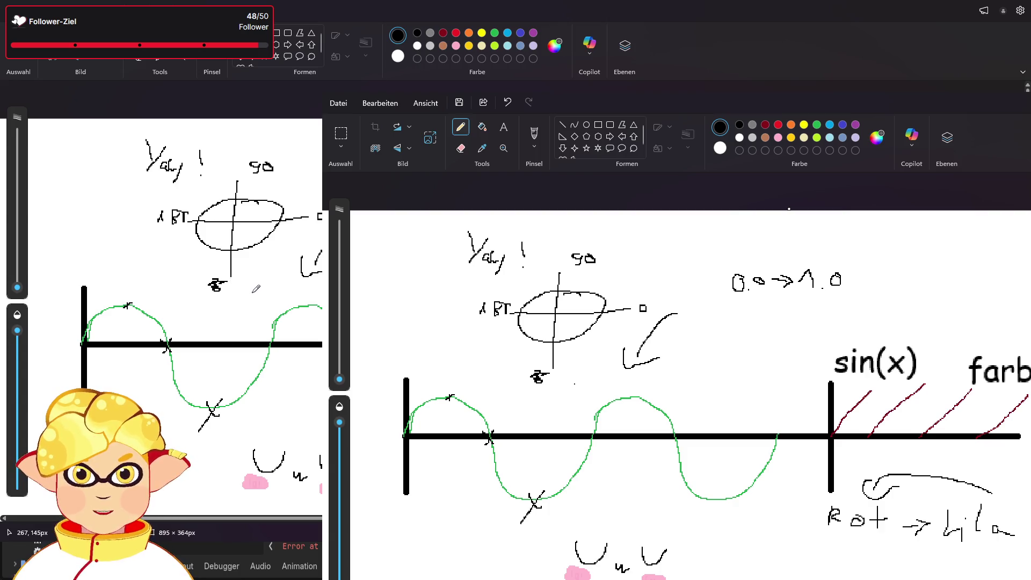
left_click_drag(247, 281, 267, 281)
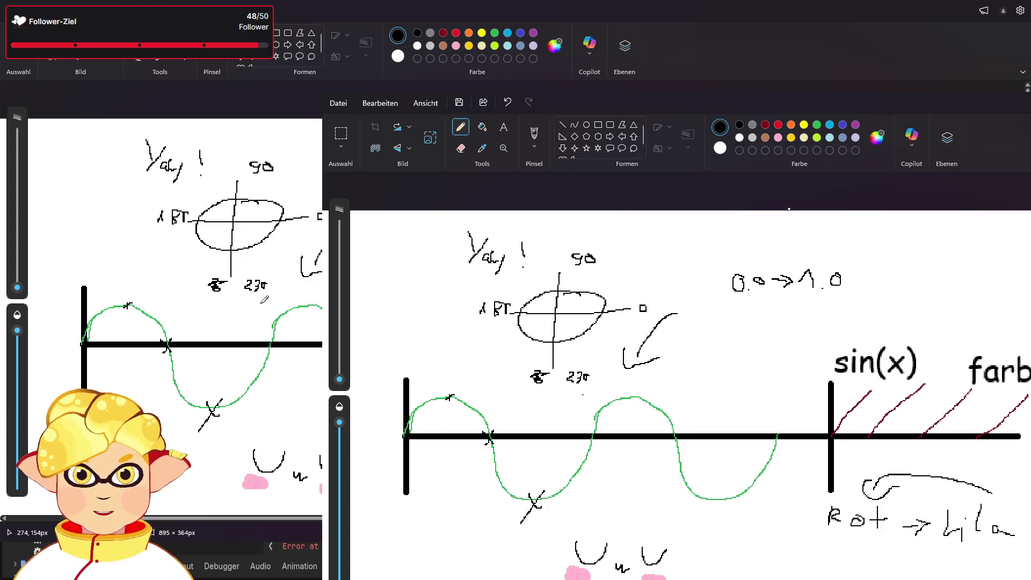
left_click(262, 302)
left_click(242, 282)
left_click(198, 193)
Erase the X marks at the sine wave's trough and first zero crossing, then return to the Pencil.
left_click(138, 56)
mouse_move(199, 407)
left_mouse_down()
mouse_move(211, 418)
mouse_move(207, 396)
mouse_move(216, 400)
left_mouse_up()
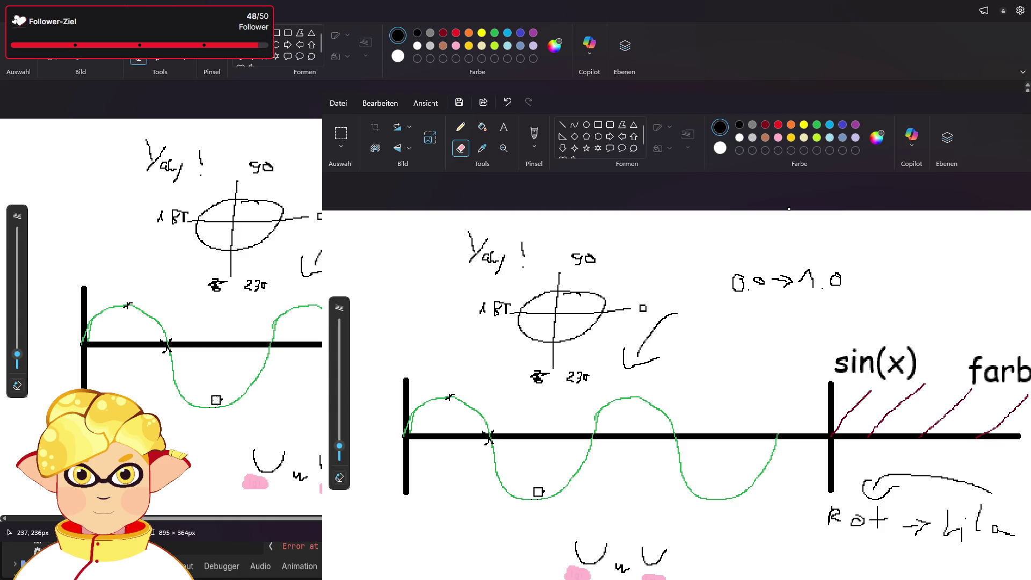
mouse_move(160, 353)
left_mouse_down()
mouse_move(156, 338)
mouse_move(168, 338)
mouse_move(176, 353)
left_mouse_up()
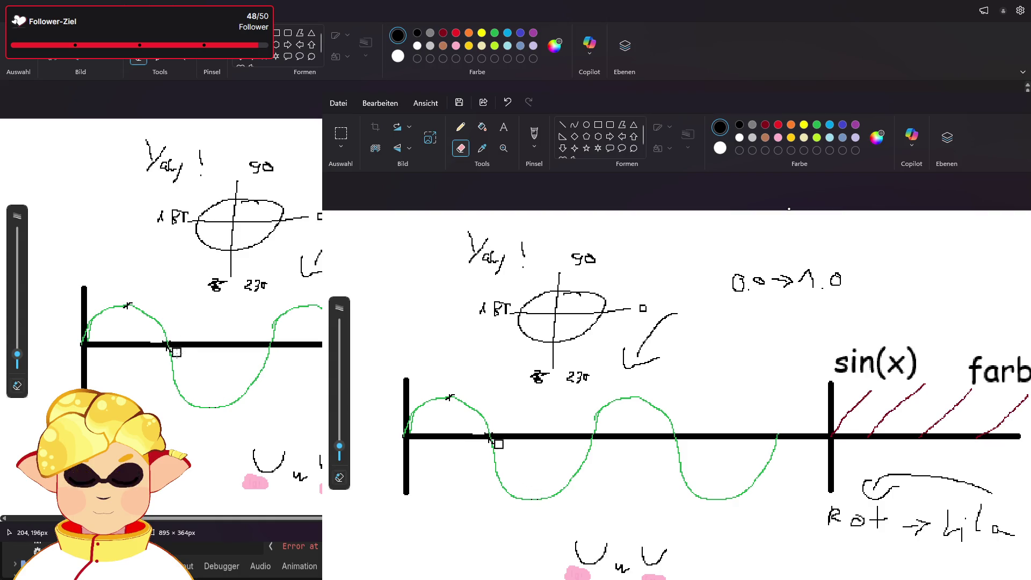
left_click(138, 34)
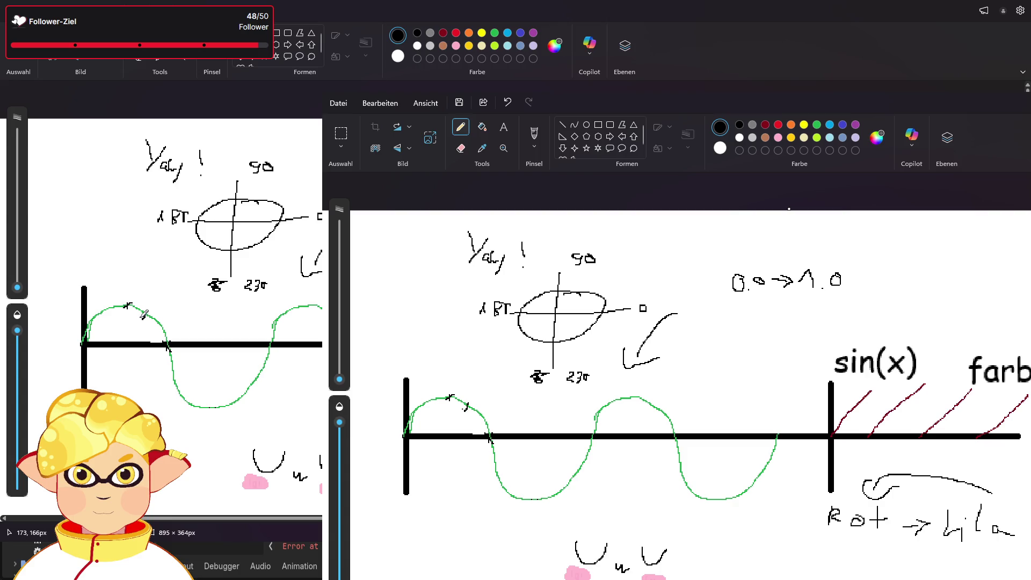
Draw small black crosses along the green sine wave's falling slope, trough and rising slope.
left_click(143, 336)
mouse_move(162, 364)
left_mouse_down()
mouse_move(184, 371)
mouse_move(167, 371)
left_mouse_up()
left_click(161, 397)
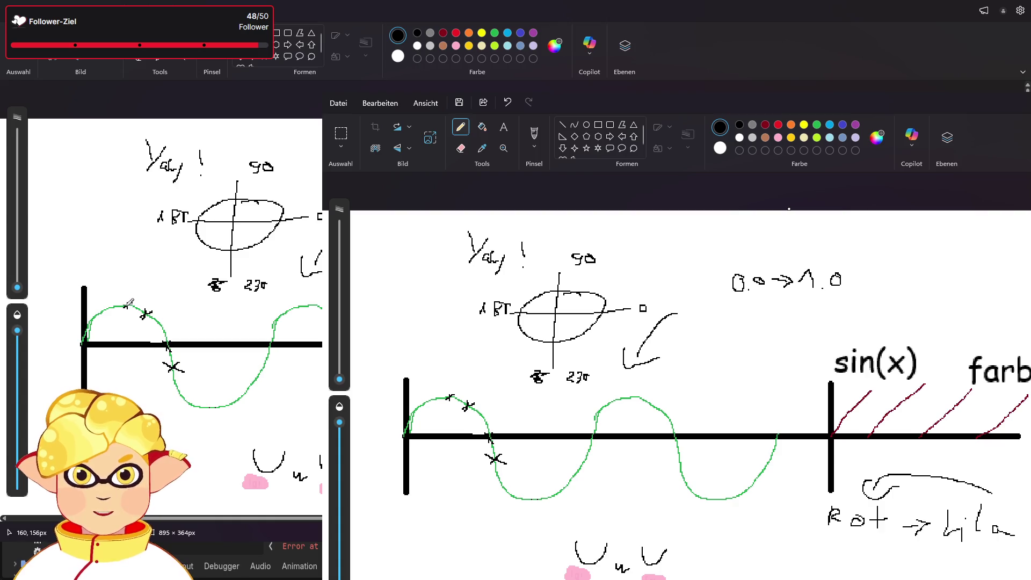
mouse_move(210, 405)
left_mouse_down()
mouse_move(211, 415)
mouse_move(256, 379)
left_mouse_up()
left_click_drag(249, 379, 254, 373)
left_click_drag(268, 334, 280, 333)
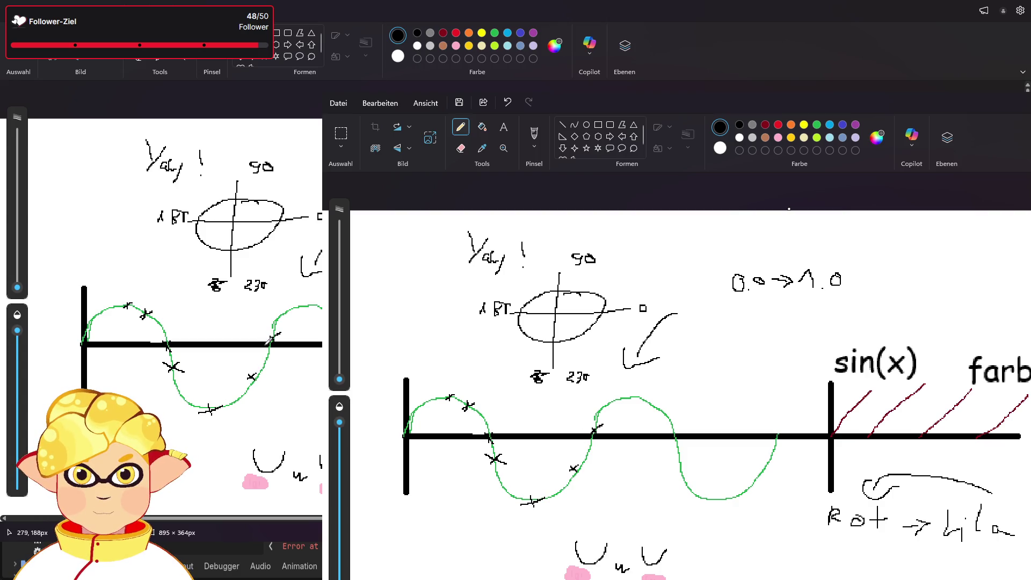
left_click(261, 432)
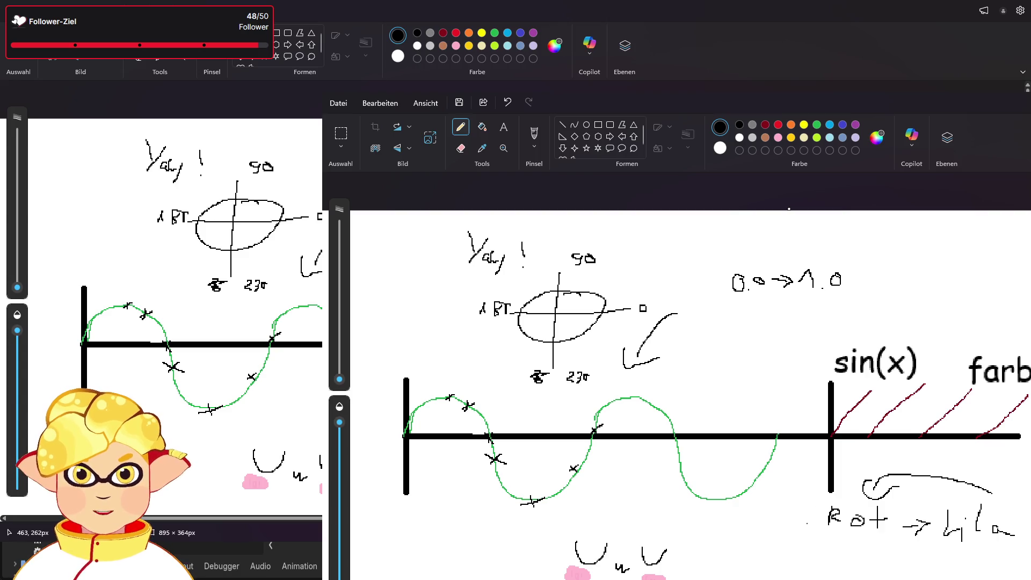
Scribble the first stroke of a note below the sine wave's second cycle.
left_click_drag(744, 535, 738, 548)
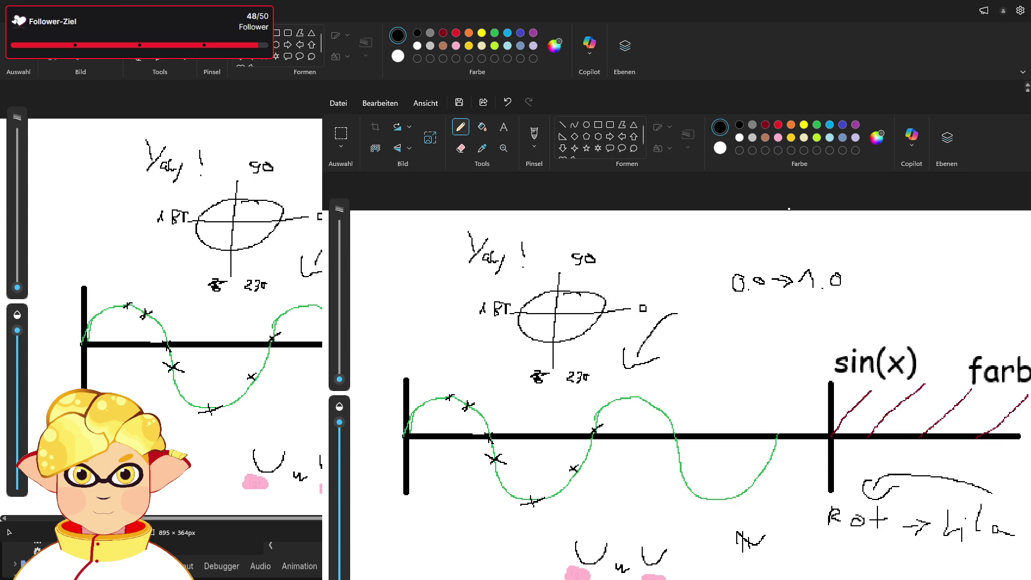
Write 3,14 with a leading symbol in the note below the sine wave.
left_click_drag(741, 558, 748, 569)
left_click_drag(782, 563, 787, 574)
left_click_drag(797, 563, 806, 579)
left_click(817, 575)
left_click_drag(730, 554, 718, 565)
Add 2π and the rest of the 2π:3 = 120° note, then return to Godot.
left_click_drag(876, 562, 895, 572)
mouse_move(900, 565)
left_mouse_down()
mouse_move(901, 573)
mouse_move(915, 562)
mouse_move(908, 573)
left_mouse_up()
left_click(921, 567)
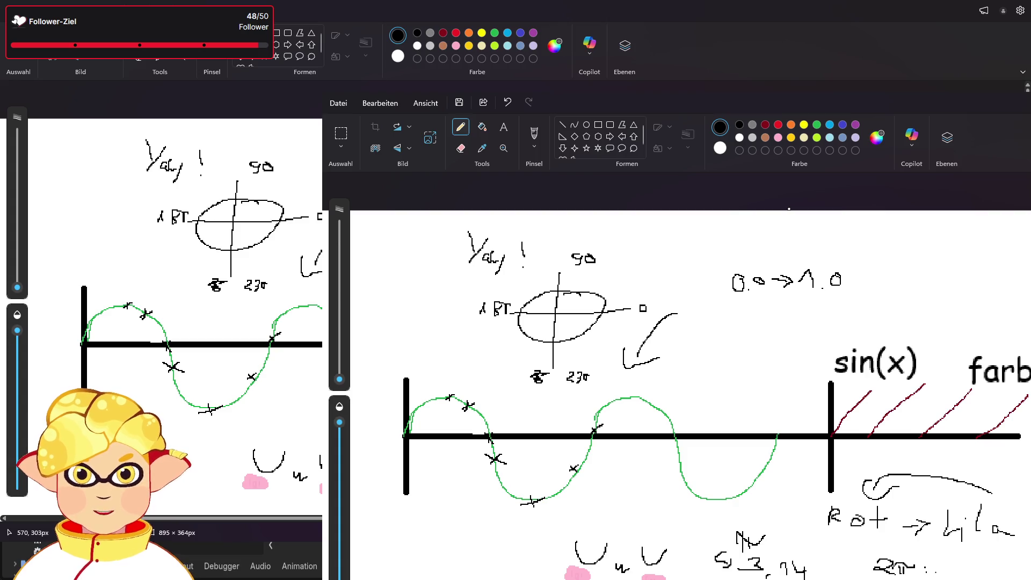
mouse_move(928, 562)
left_mouse_down()
mouse_move(935, 573)
mouse_move(996, 563)
left_mouse_up()
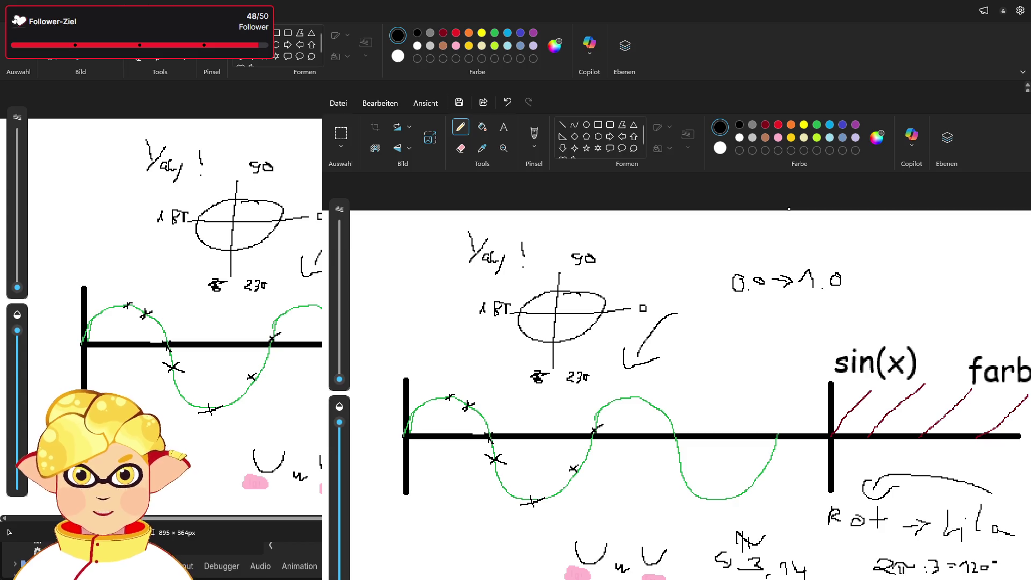
key("alt+Tab")
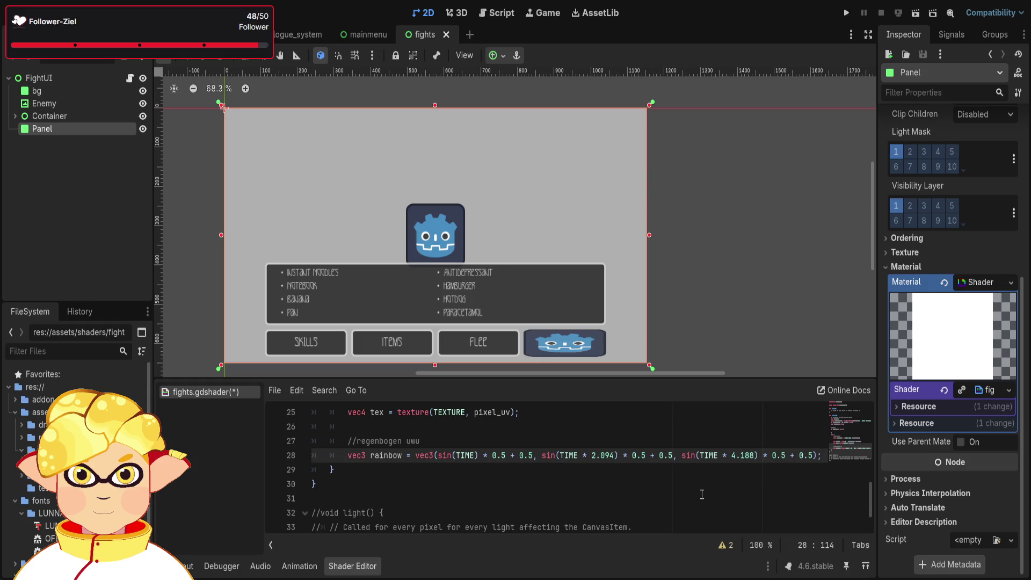
Add line 29 reading tex.rgb = mix(tex below the rainbow declaration.
key("Return")
type("tex")
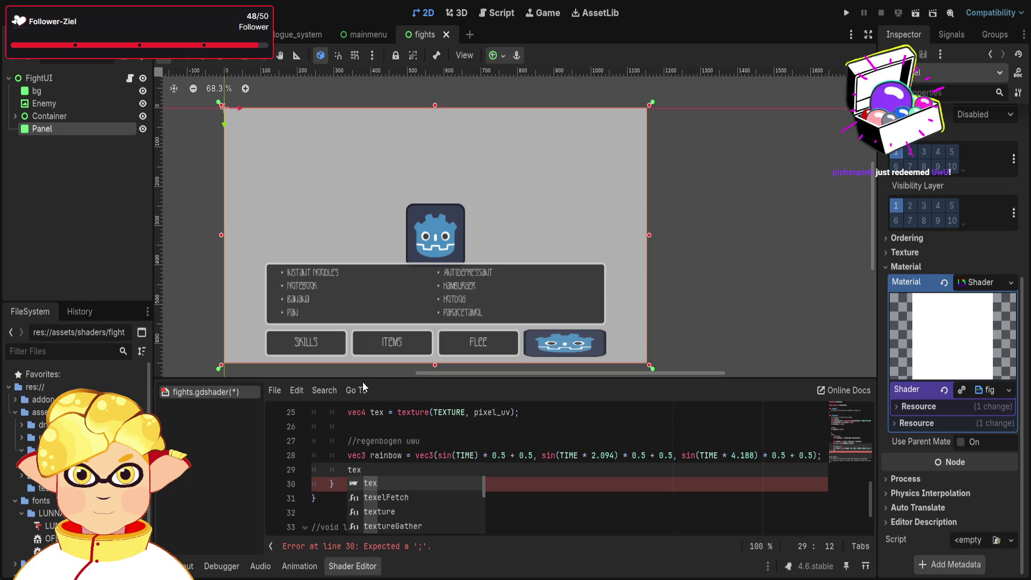
type(".rgb")
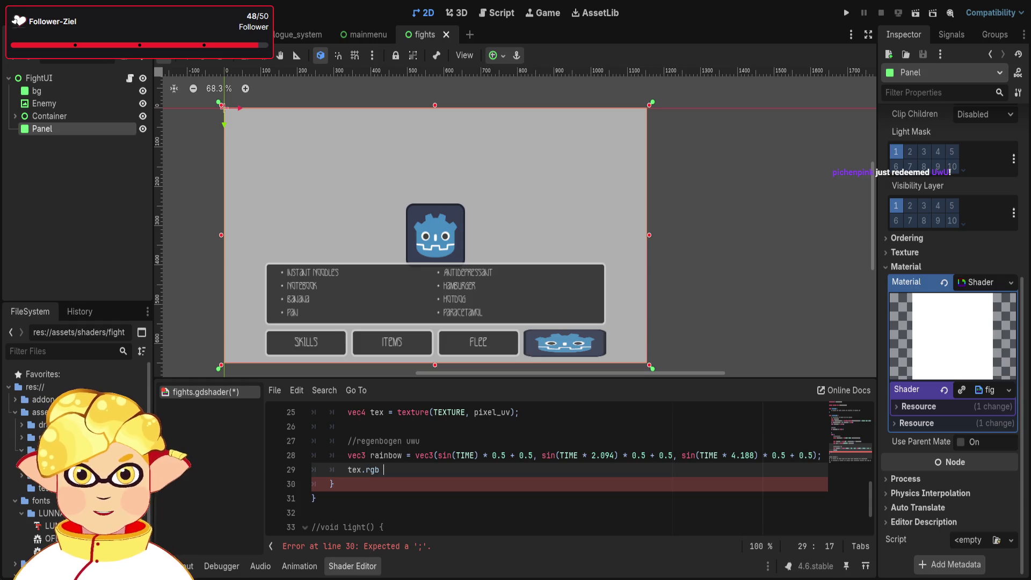
type("= ")
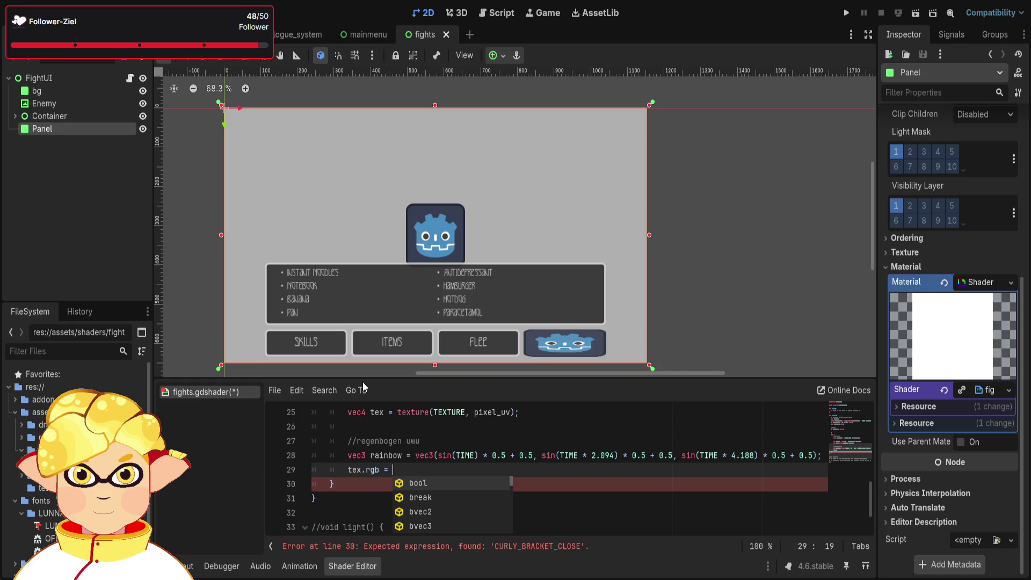
type("mix(")
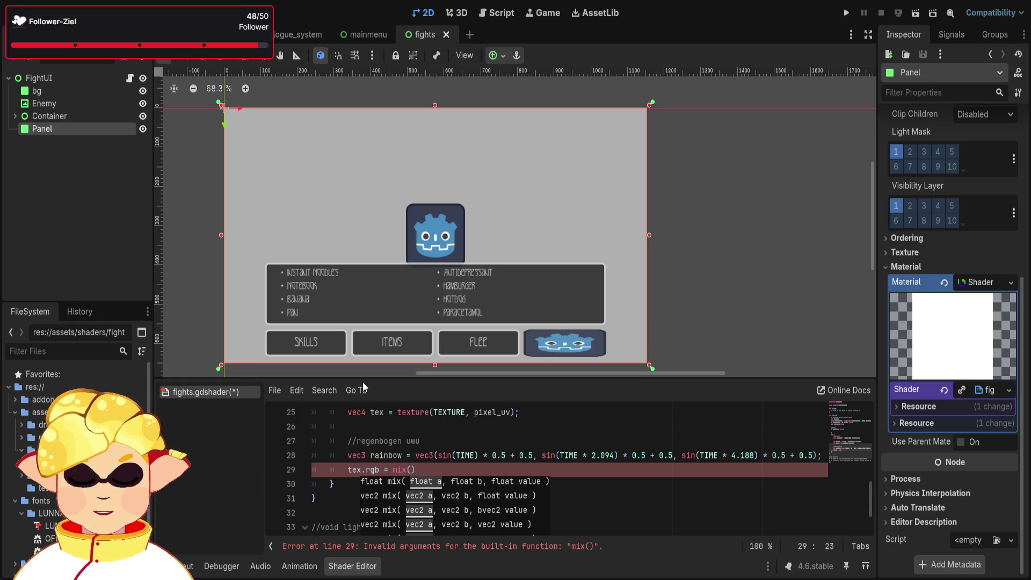
type("mi")
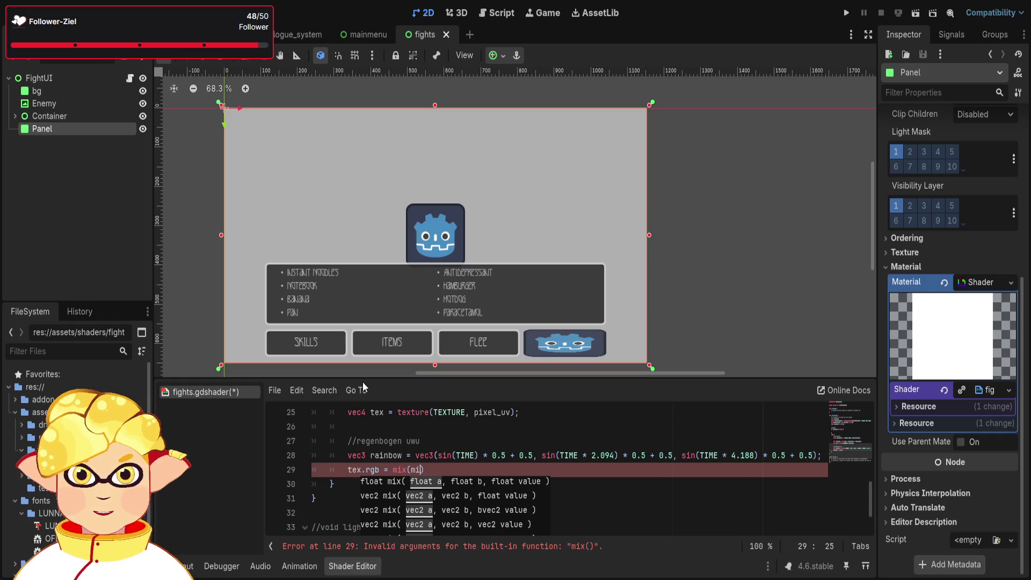
key("BackSpace")
key("BackSpace")
type("tex.rgb, rainbow, sn")
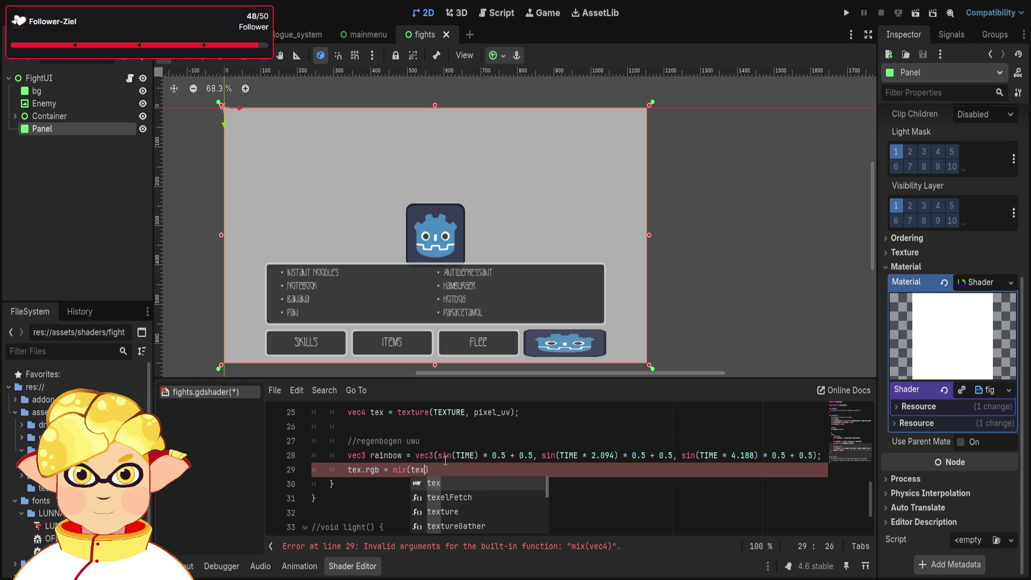
Complete line 29 as tex.rgb = mix(tex.rgb, rainbow, effect_strengh); fixing the mistyped argument.
type(".rgb")
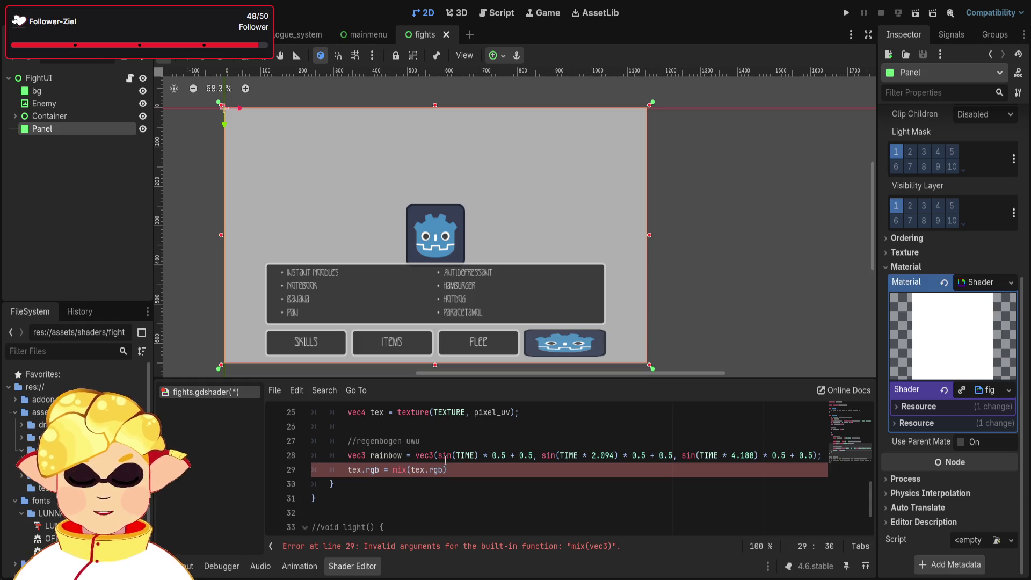
type(", rainbow")
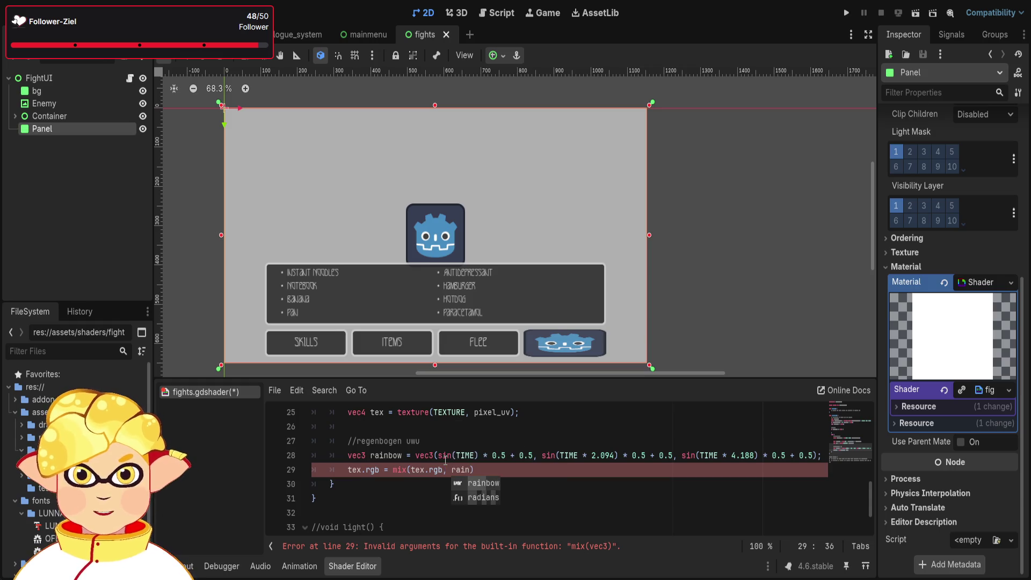
type(", ")
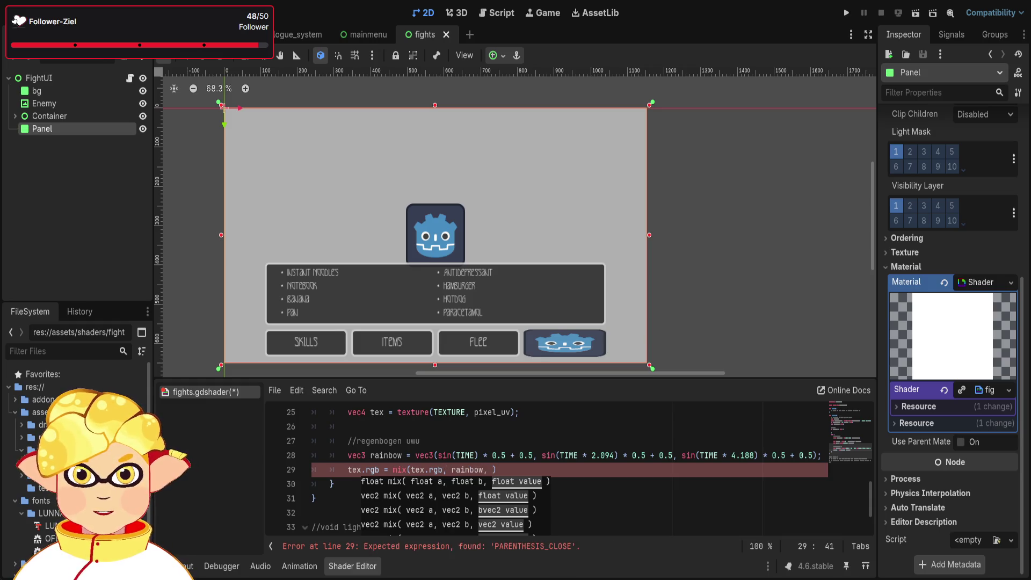
type("srew")
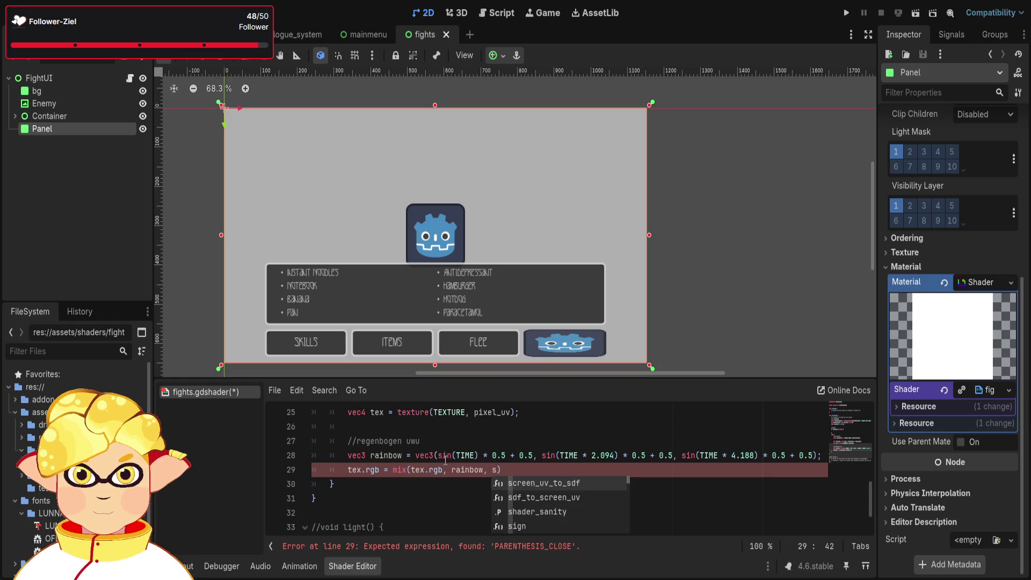
key("BackSpace")
key("BackSpace")
key("BackSpace")
type("effe")
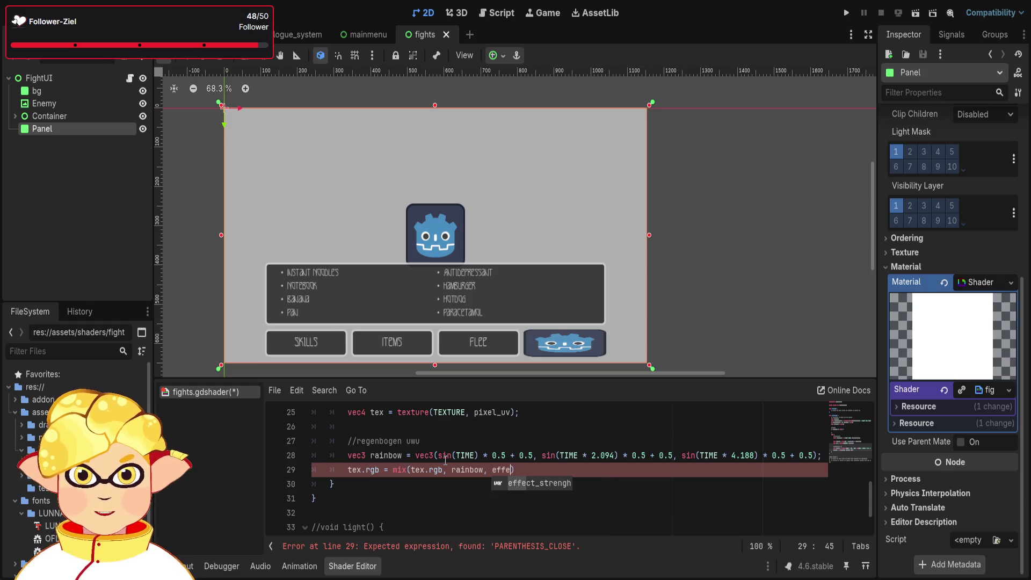
key("Return")
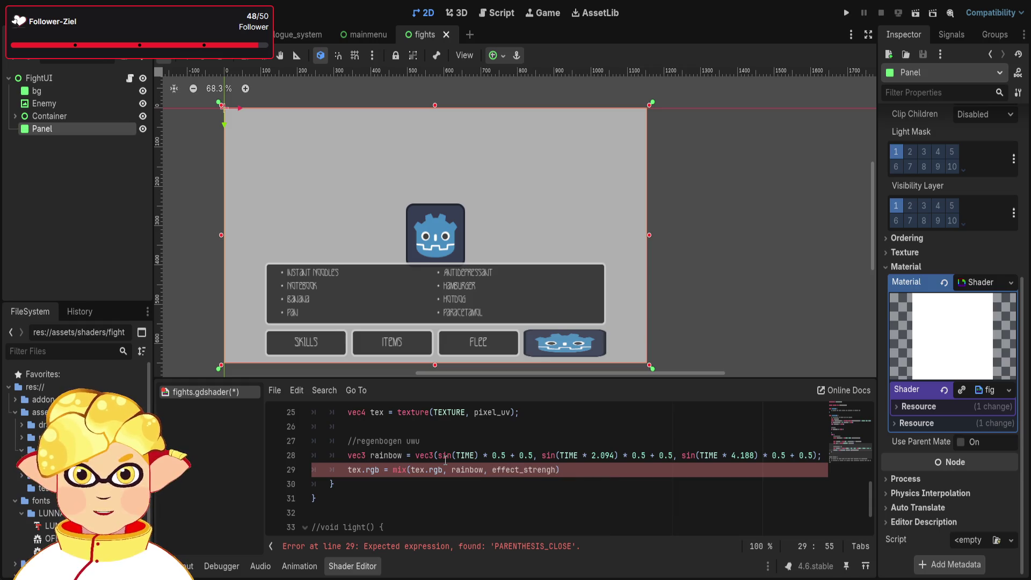
left_click(580, 472)
type(";")
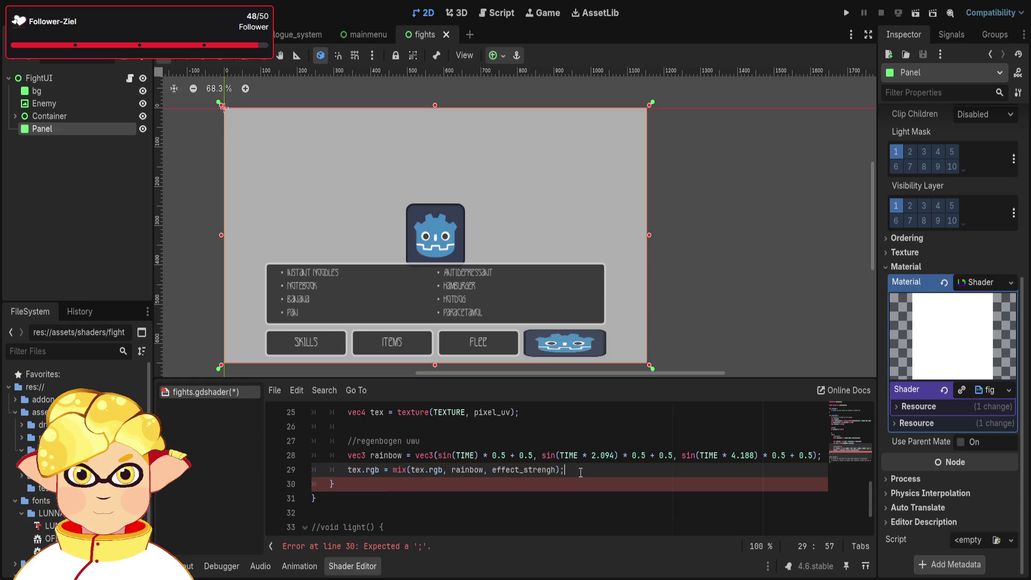
scroll(494, 481, "down", 1)
scroll(516, 483, "up", 9)
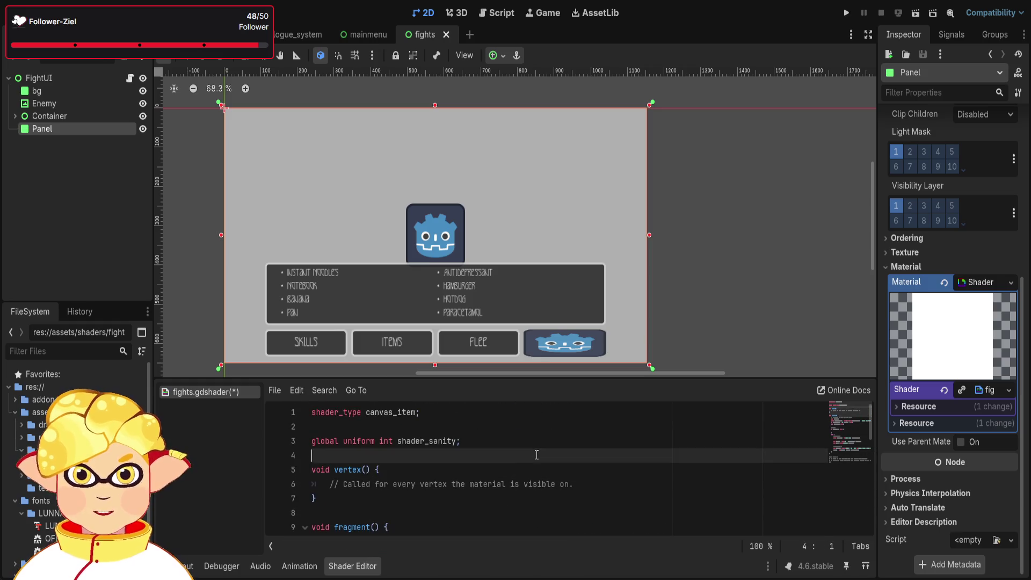
Check the Output log for shader errors, then run the fights scene.
left_click(531, 458)
left_click(521, 474)
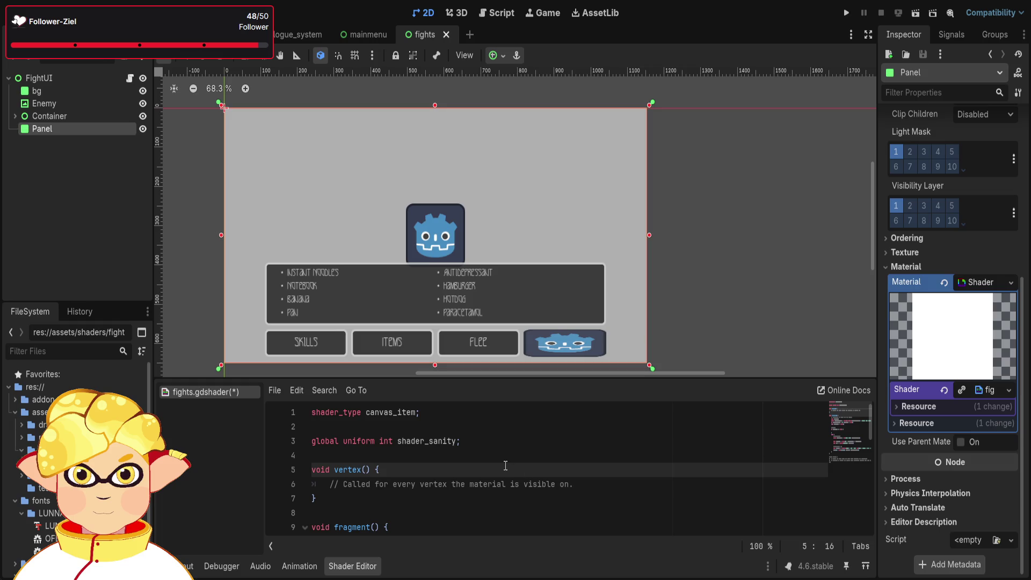
left_click(183, 567)
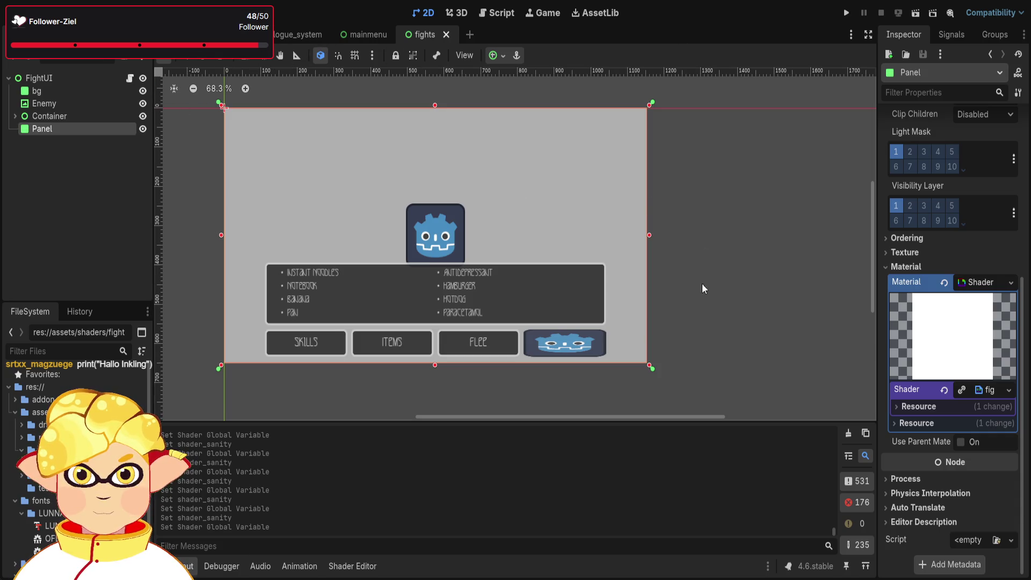
left_click(353, 566)
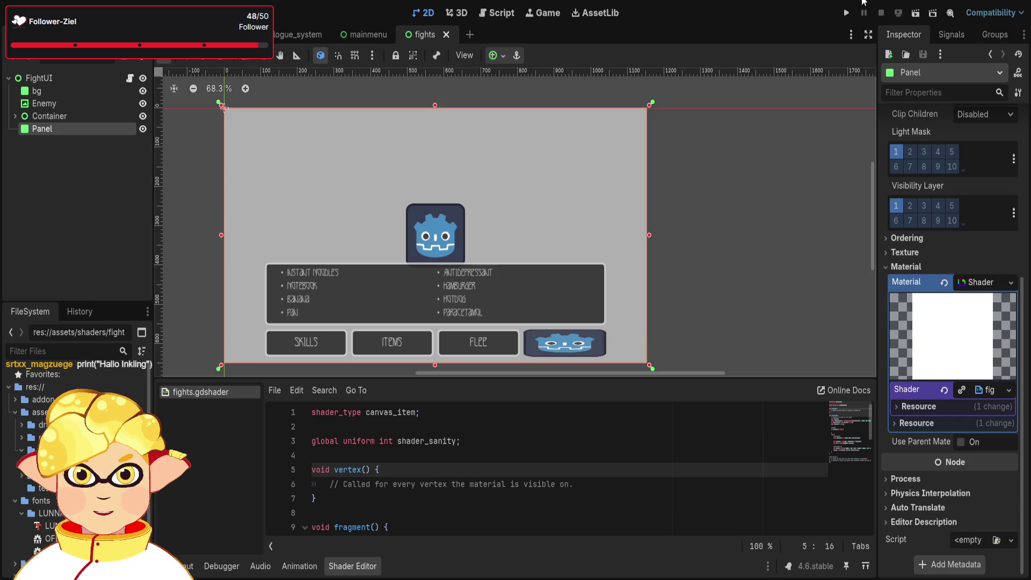
left_click(912, 14)
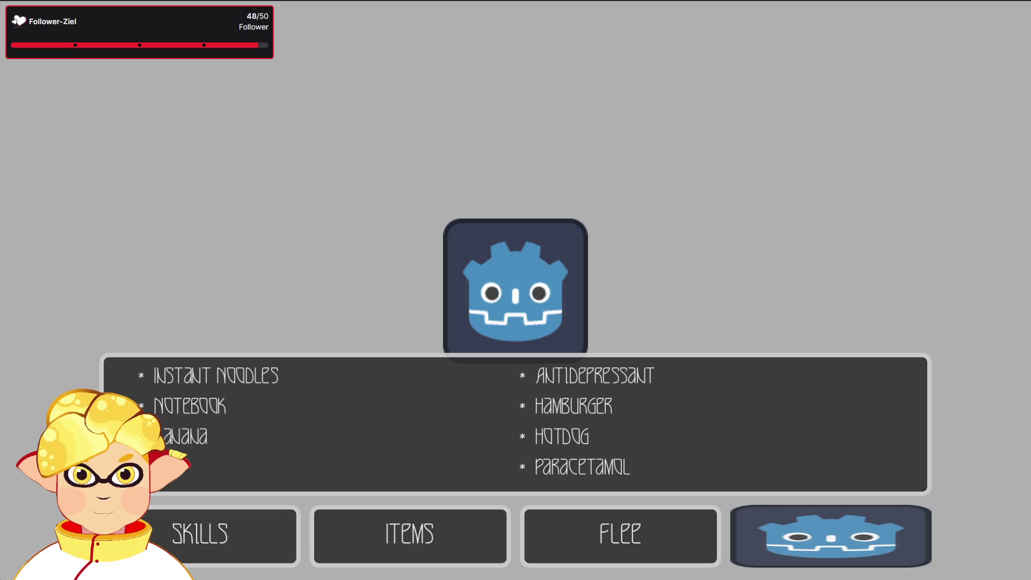
Relaunch the fights game with F5, then close the game window.
key("F5")
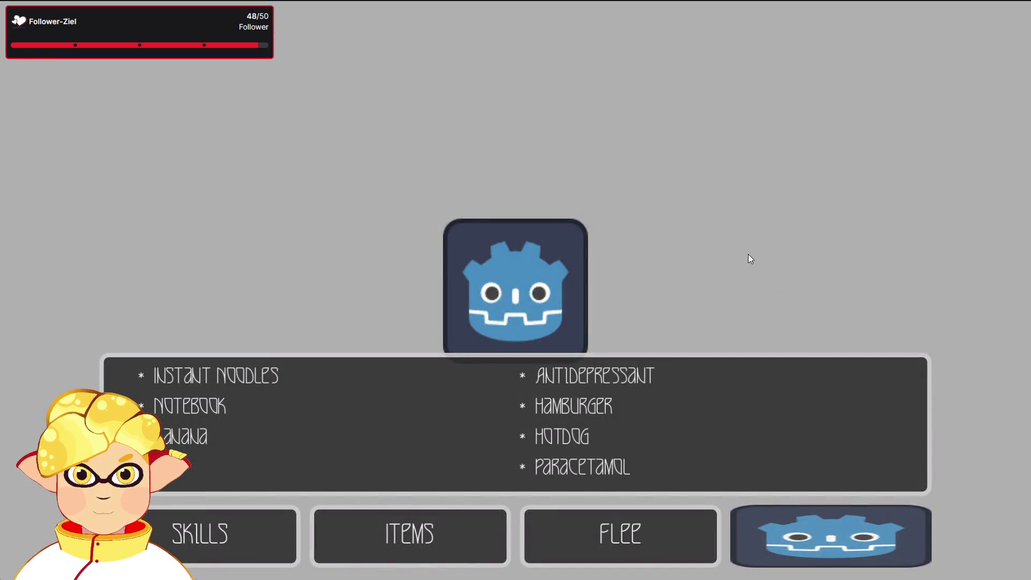
key("alt+F4")
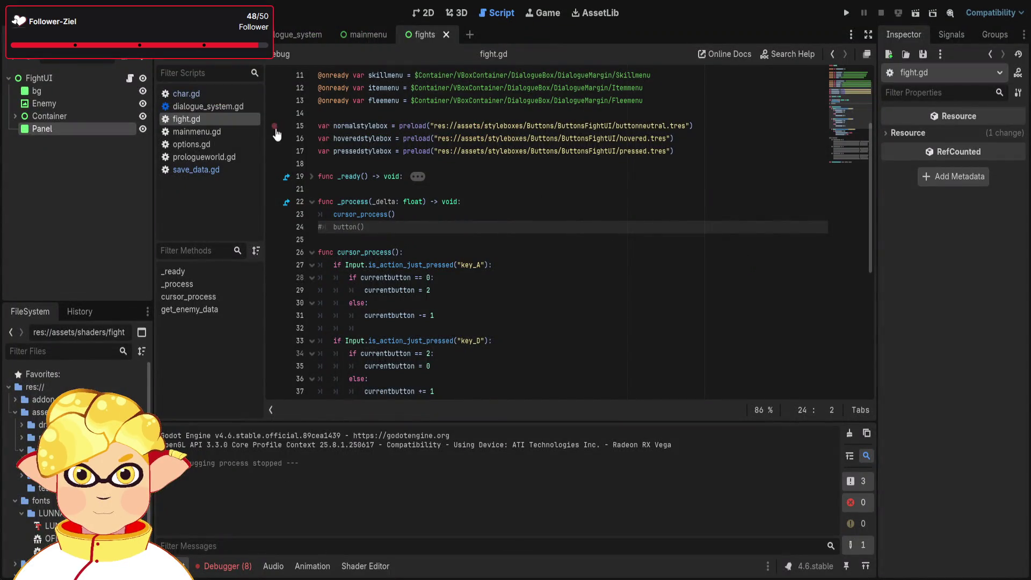
Check the Debugger's Errors list and uncomment the func button() line.
left_click(227, 566)
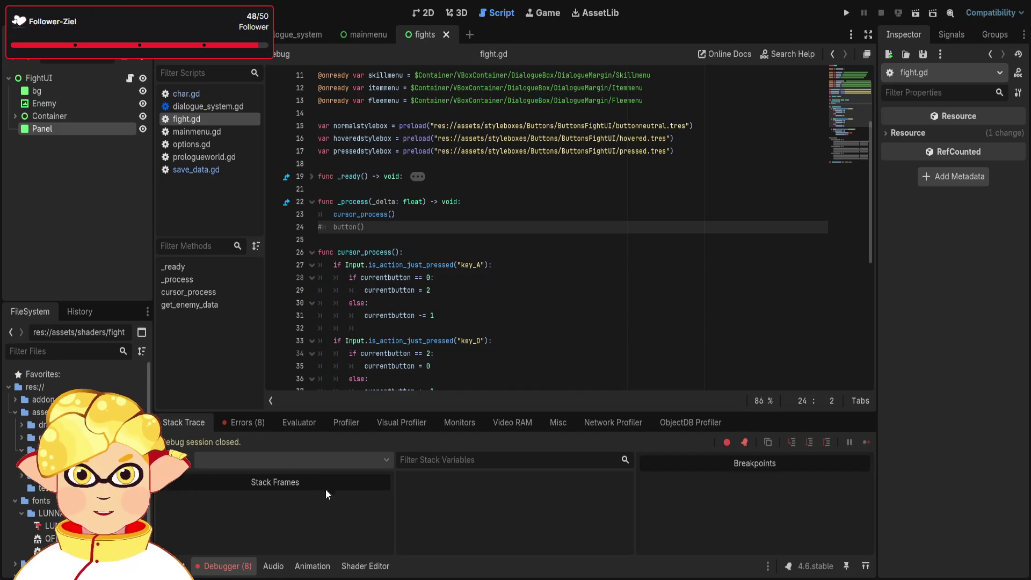
left_click(245, 423)
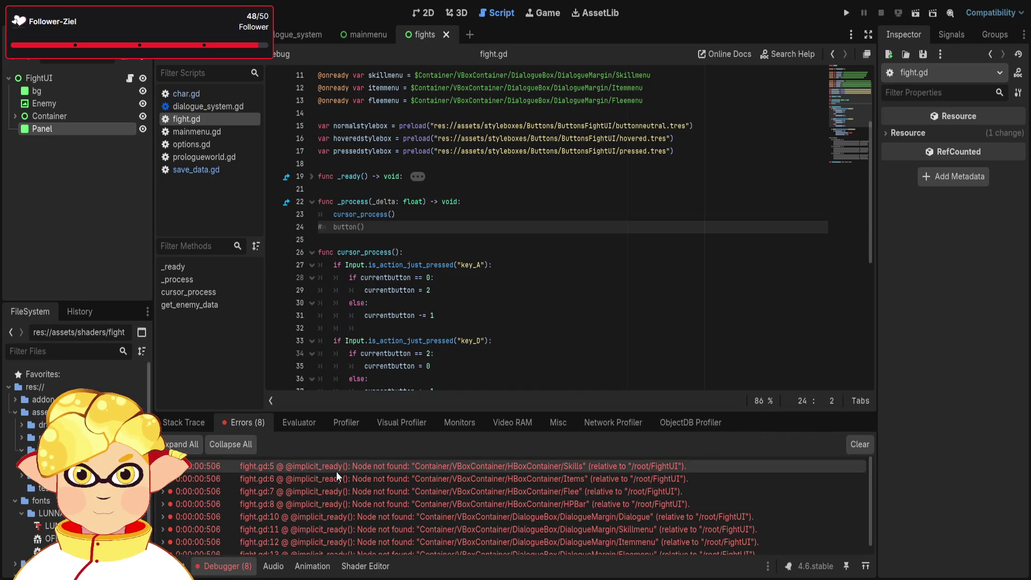
scroll(701, 534, "down", 1)
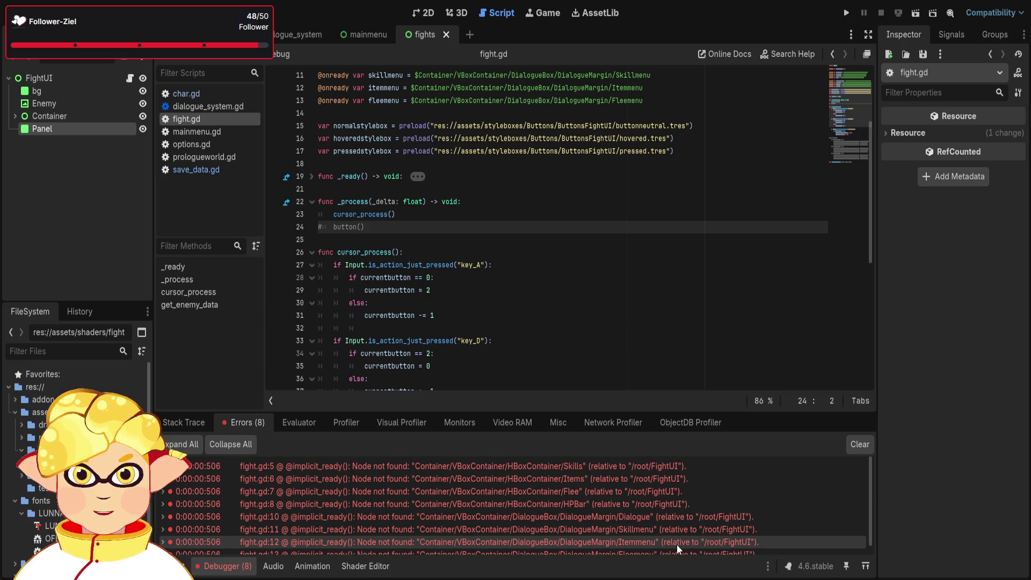
scroll(537, 242, "down", 8)
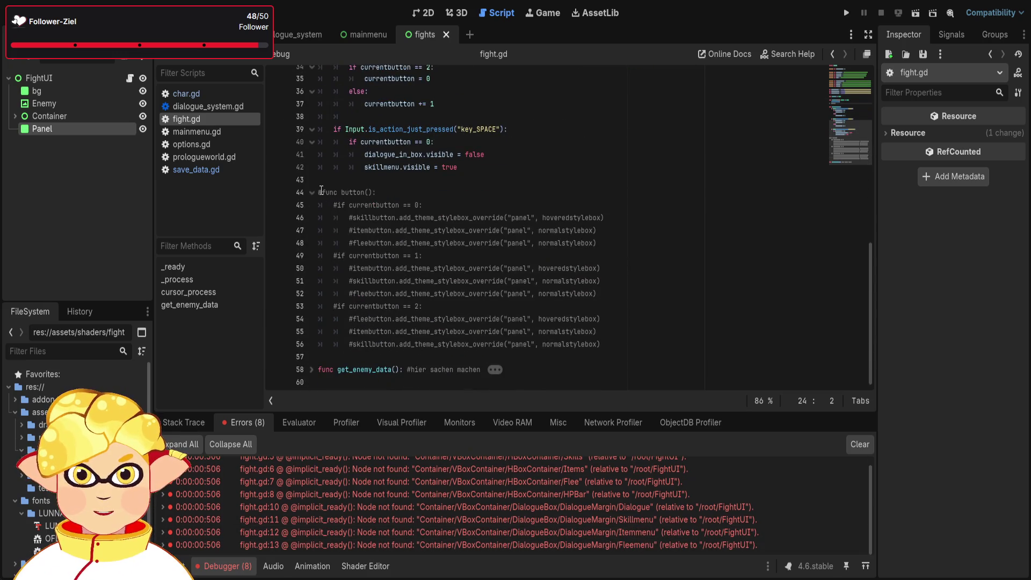
left_click(318, 192)
type("#")
key("BackSpace")
Uncomment the currentbutton == 1 check and case 2's flee, item and skill button lines.
left_click(337, 208)
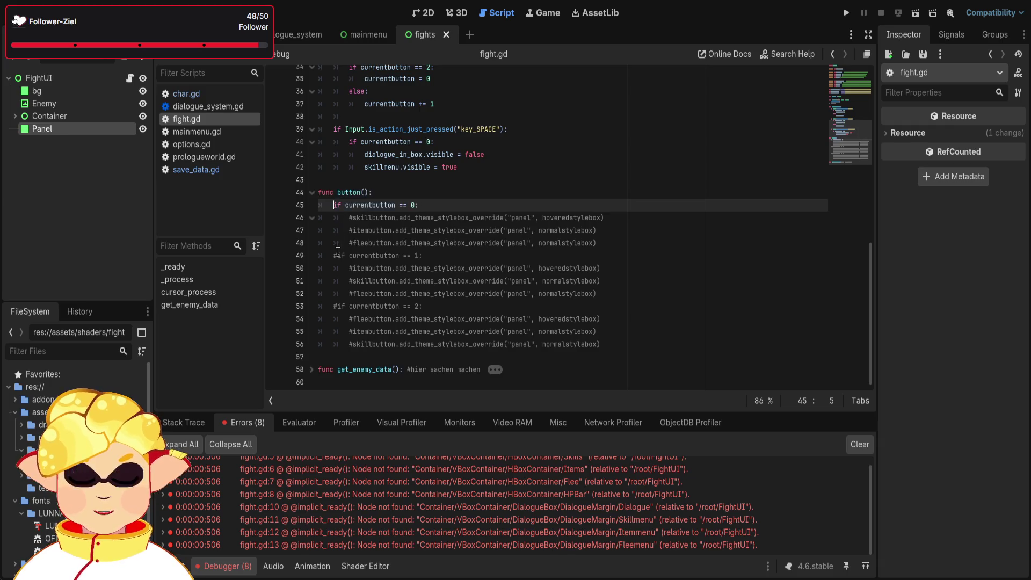
left_click(338, 252)
key("BackSpace")
left_click(342, 310)
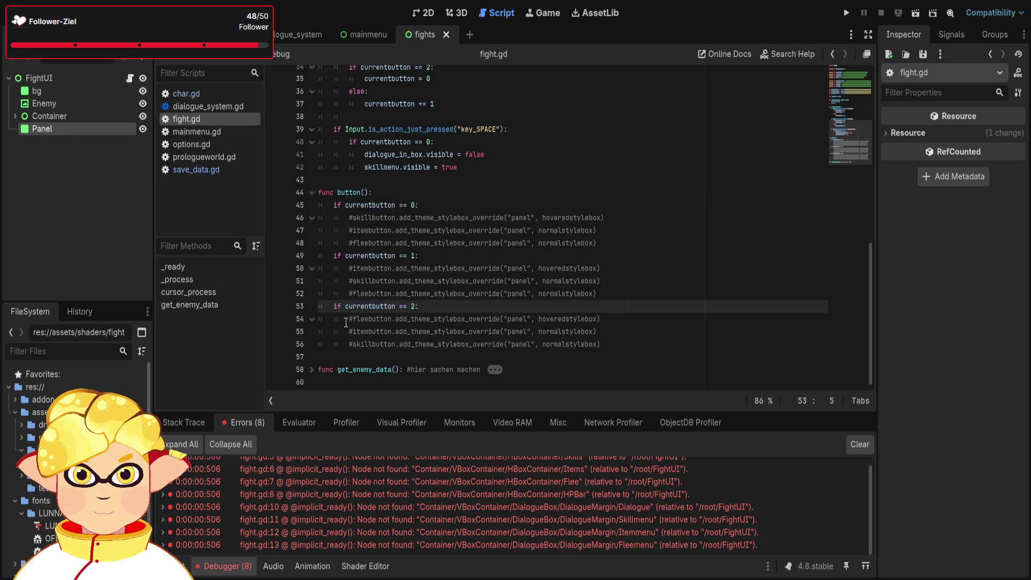
left_click(353, 322)
key("BackSpace")
key("Down")
key("Delete")
key("Down")
key("Delete")
Uncomment the flee, skill and item button lines under cases 1 and 0.
key("Up")
key("Up")
key("Up")
key("Up")
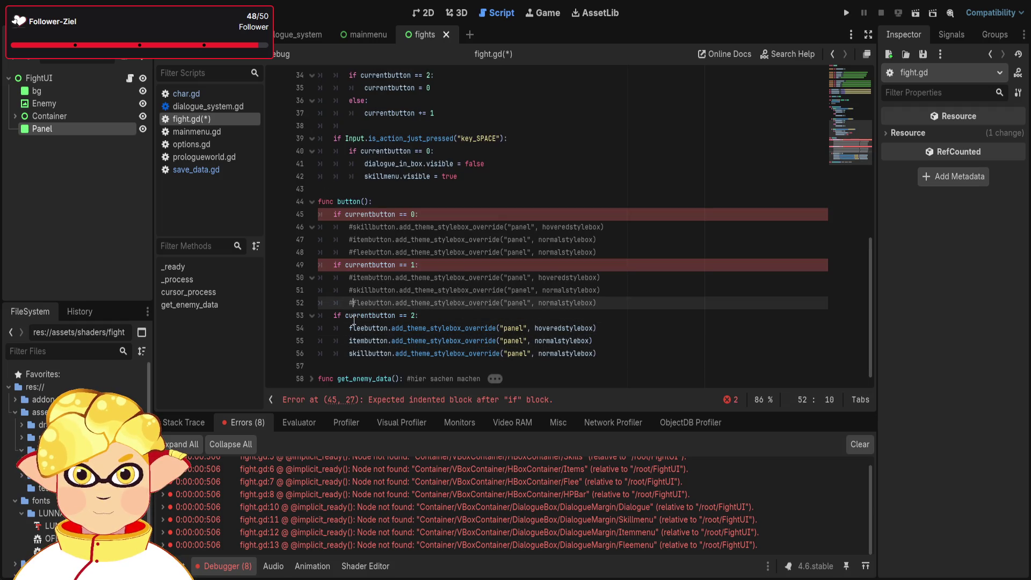
key("BackSpace")
key("Up")
key("BackSpace")
key("Up")
key("BackSpace")
key("Up")
key("Up")
key("BackSpace")
key("Up")
key("BackSpace")
key("Up")
key("BackSpace")
Uncomment the button() call inside _process.
key("Up")
key("Up")
key("Up")
key("Up")
key("Up")
key("Up")
scroll(354, 320, "up", 3)
key("Up")
key("Up")
key("Up")
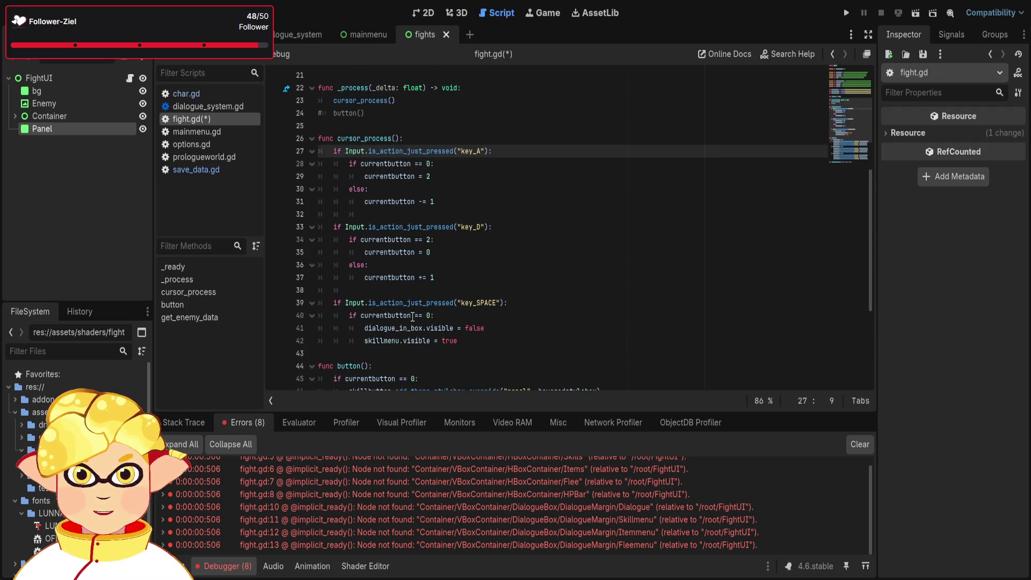
key("Up")
key("Up")
key("Up")
key("Home")
key("Delete")
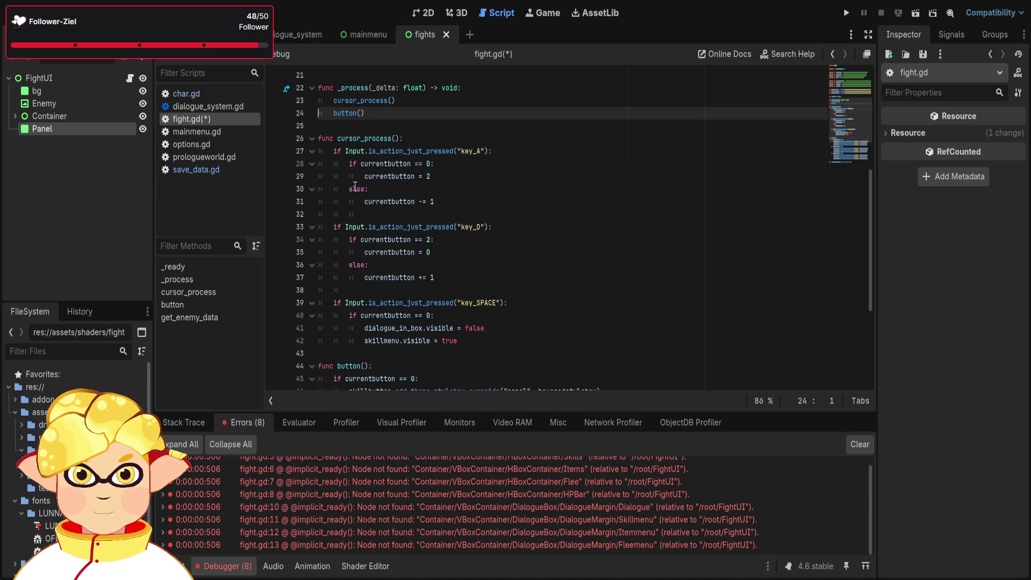
Cut the old fleemenu, itemmenu, skillmenu and dialogue_in_box node paths from lines 10–13.
scroll(355, 187, "down", 5)
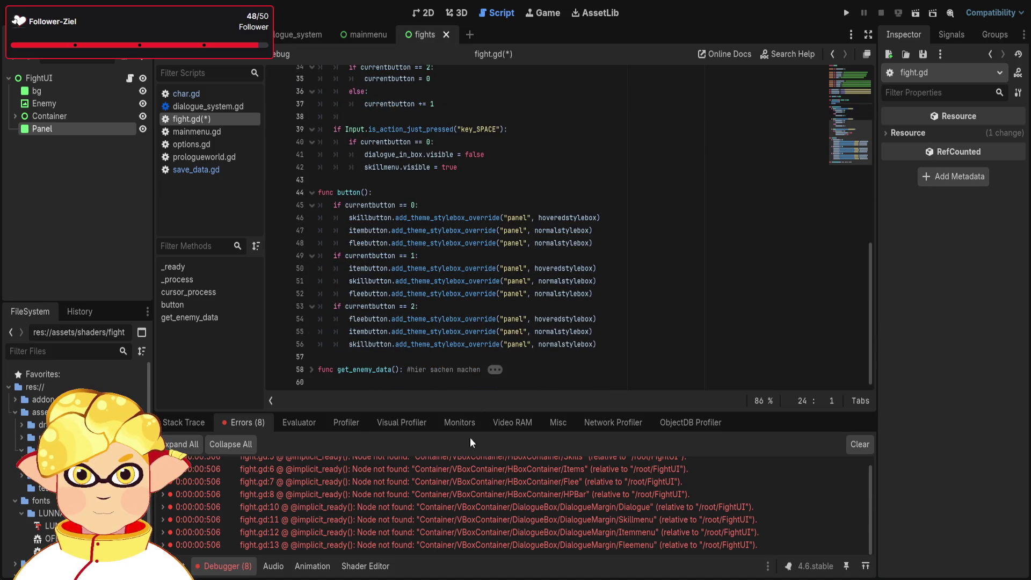
scroll(490, 362, "up", 12)
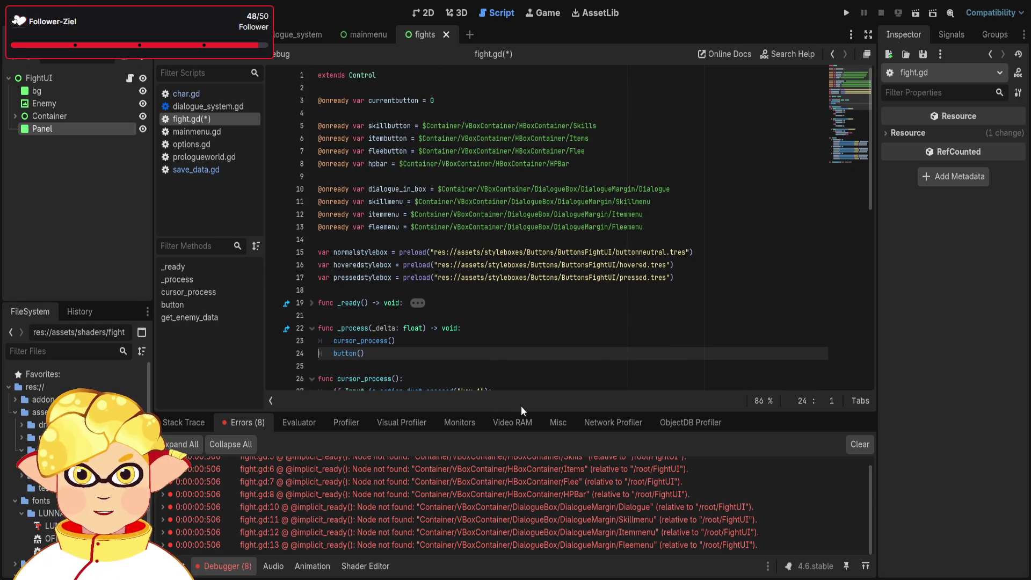
scroll(610, 460, "up", 1)
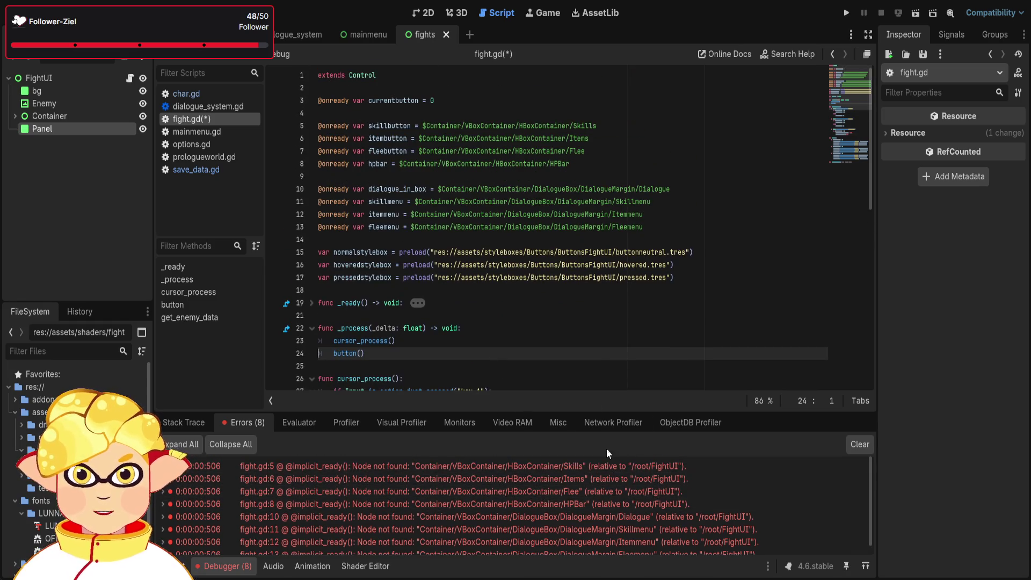
left_click(15, 116)
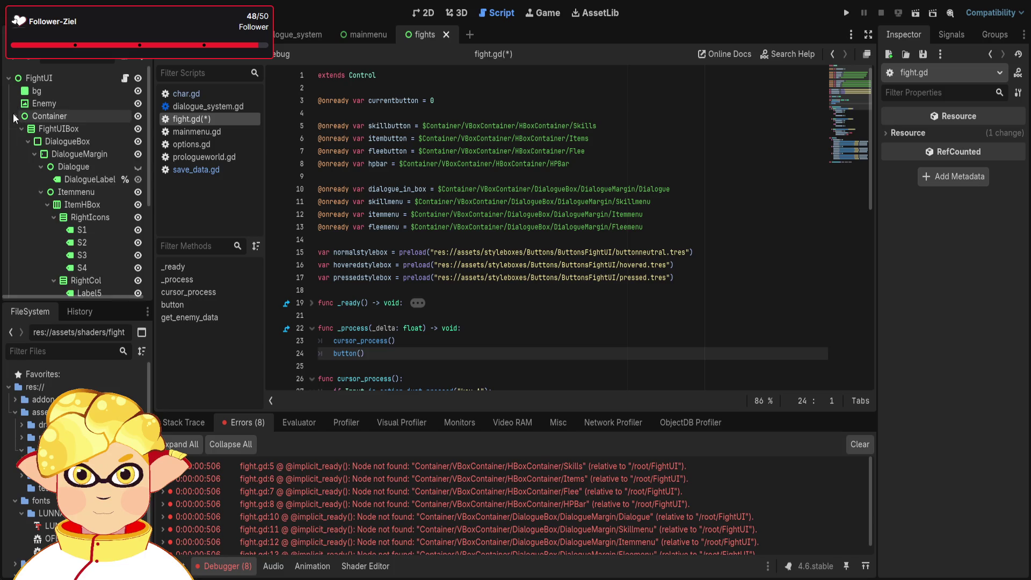
left_click_drag(644, 227, 411, 227)
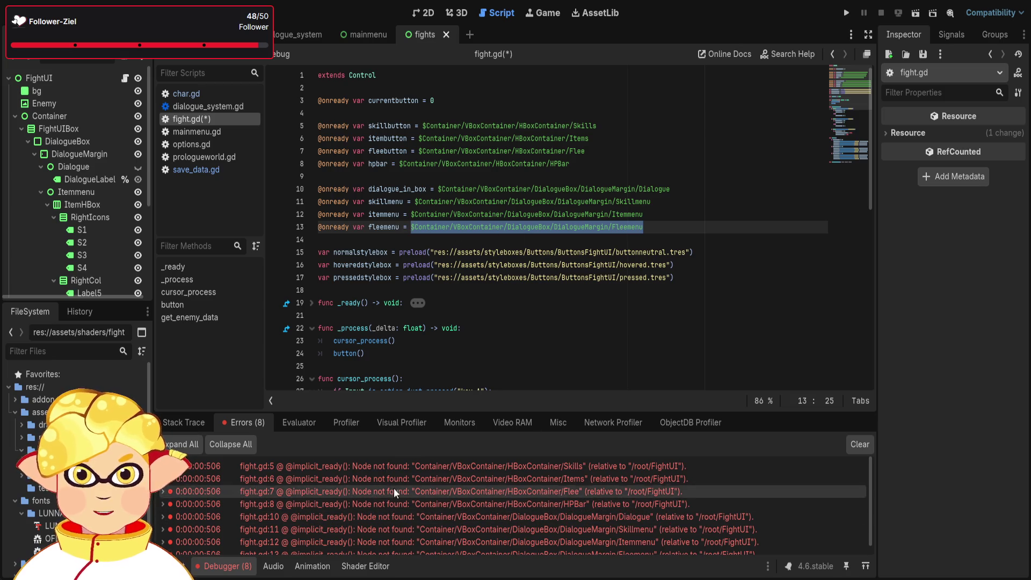
key("ctrl+x")
left_click_drag(643, 214, 409, 214)
key("ctrl+x")
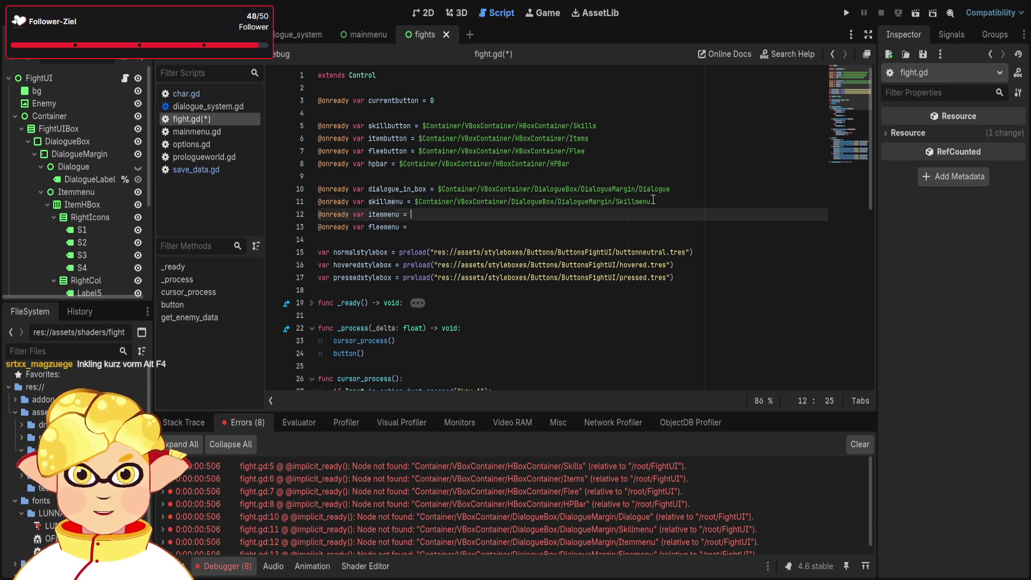
left_click_drag(651, 202, 414, 202)
key("ctrl+x")
left_click_drag(670, 189, 438, 189)
key("ctrl+x")
Cut the old hpbar, fleebutton and skillbutton node paths from lines 5–8.
left_click_drag(570, 164, 408, 164)
key("ctrl+x")
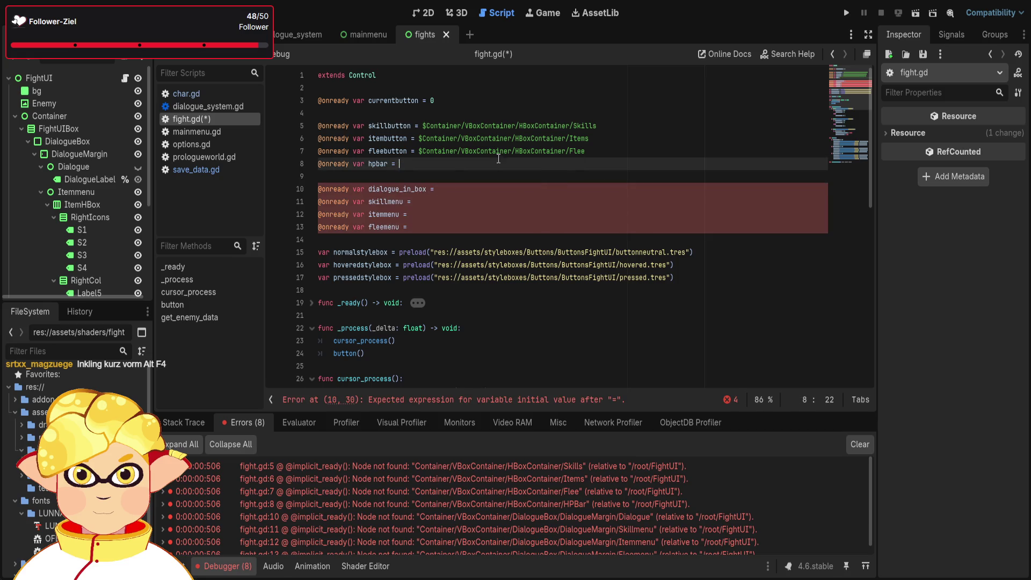
mouse_move(588, 150)
left_mouse_down()
mouse_move(418, 151)
mouse_move(489, 138)
mouse_move(422, 139)
left_mouse_up()
key("ctrl+x")
key("ctrl+x")
left_click(594, 123)
left_click_drag(594, 123, 429, 125)
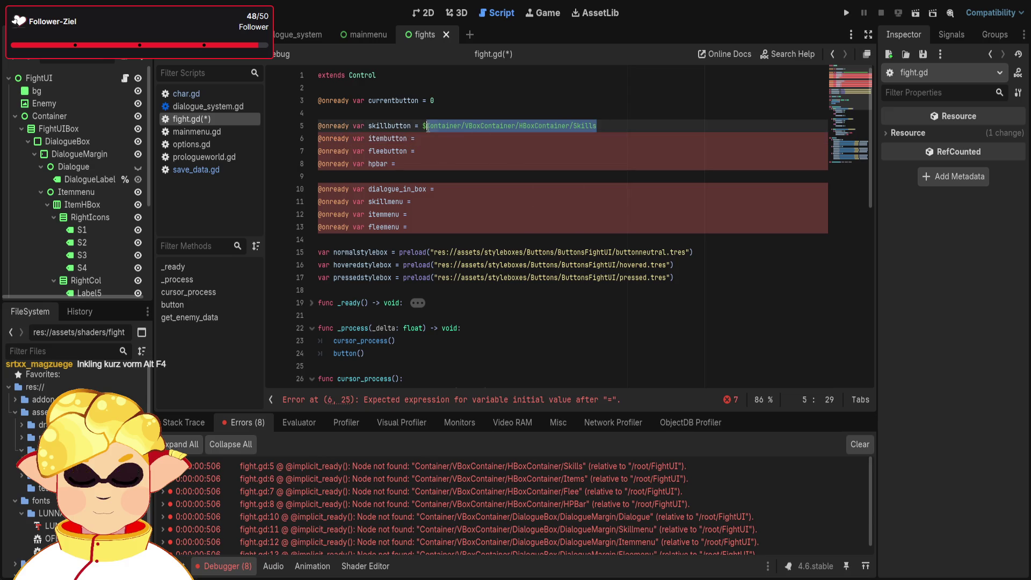
key("ctrl+x")
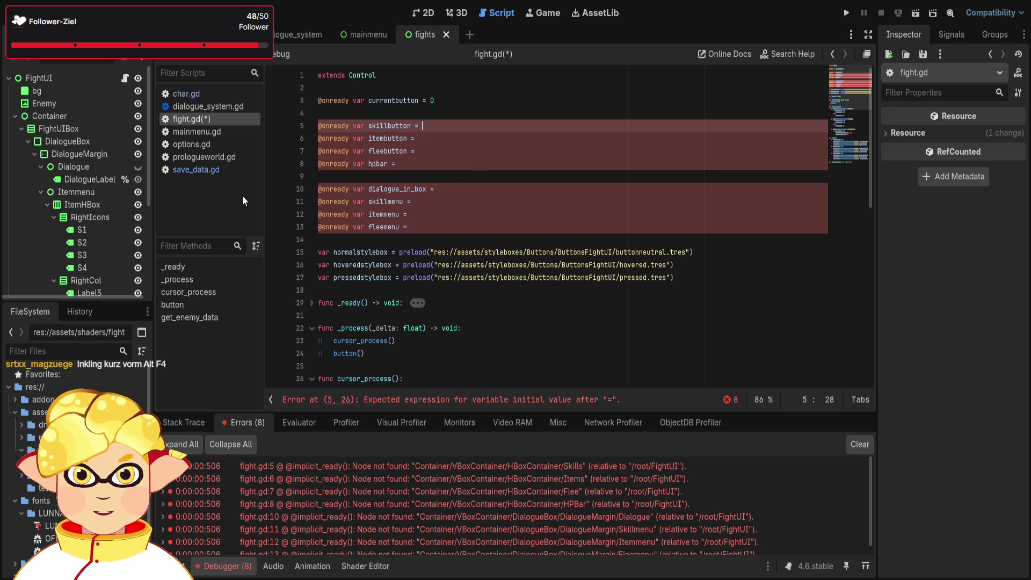
Drag the Skills, Items, Flee and HPBar node paths into lines 5–8.
left_click(41, 191)
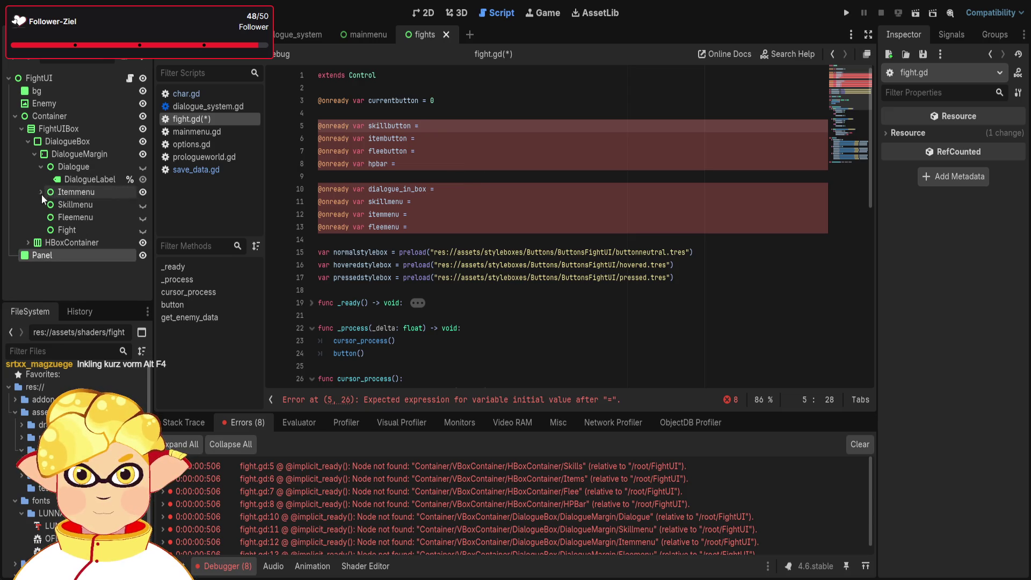
left_click(28, 242)
scroll(73, 235, "down", 1)
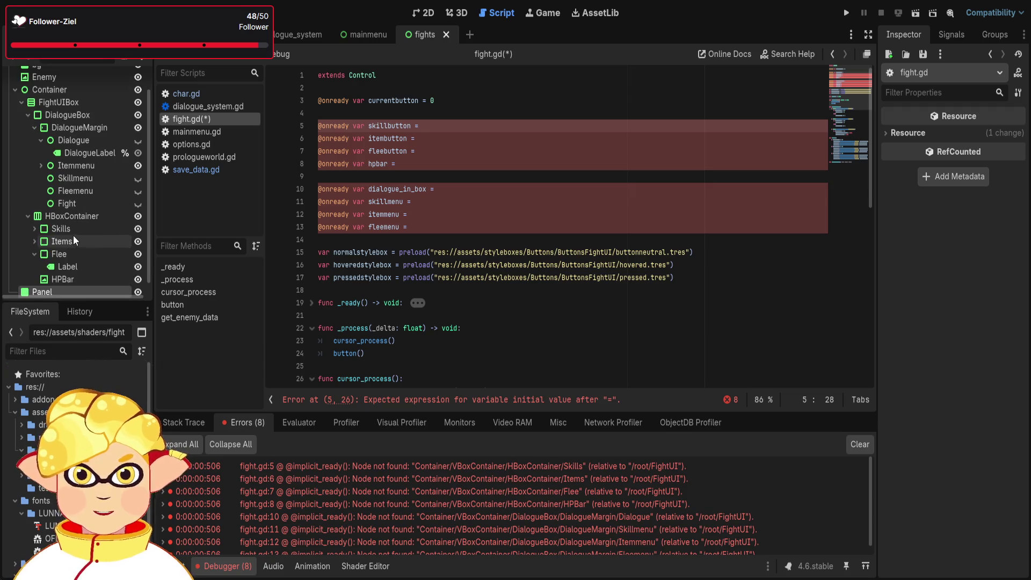
mouse_move(72, 230)
left_mouse_down()
mouse_move(419, 140)
mouse_move(429, 127)
left_mouse_up()
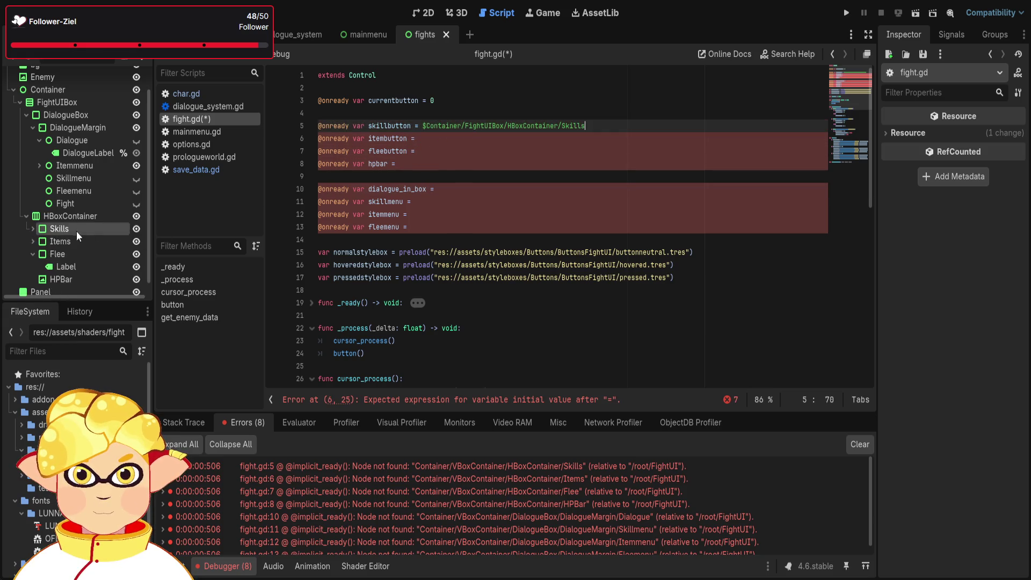
left_click(70, 241)
left_click_drag(71, 241, 437, 137)
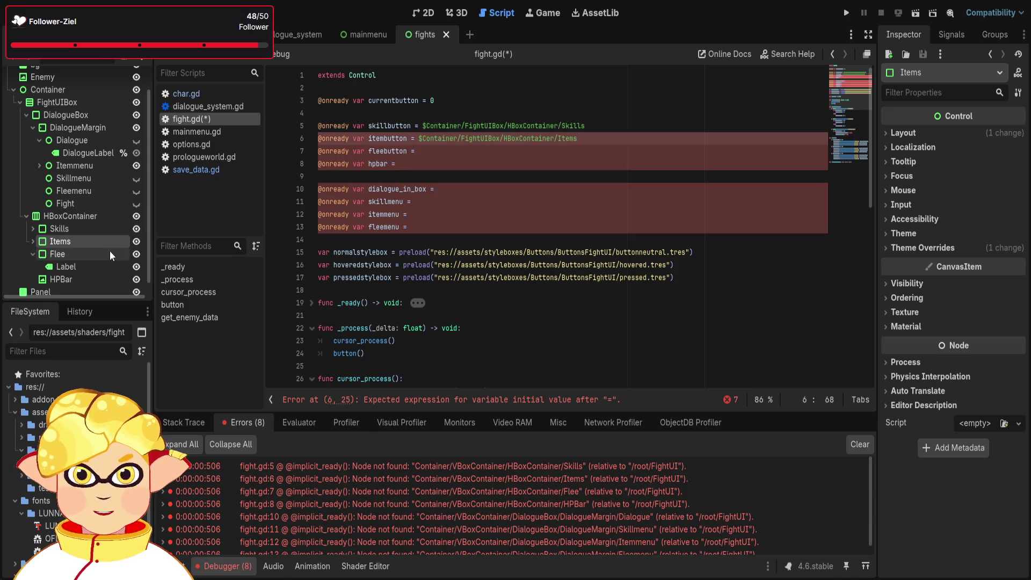
left_click(58, 254)
left_click(32, 254)
left_click_drag(54, 255, 436, 152)
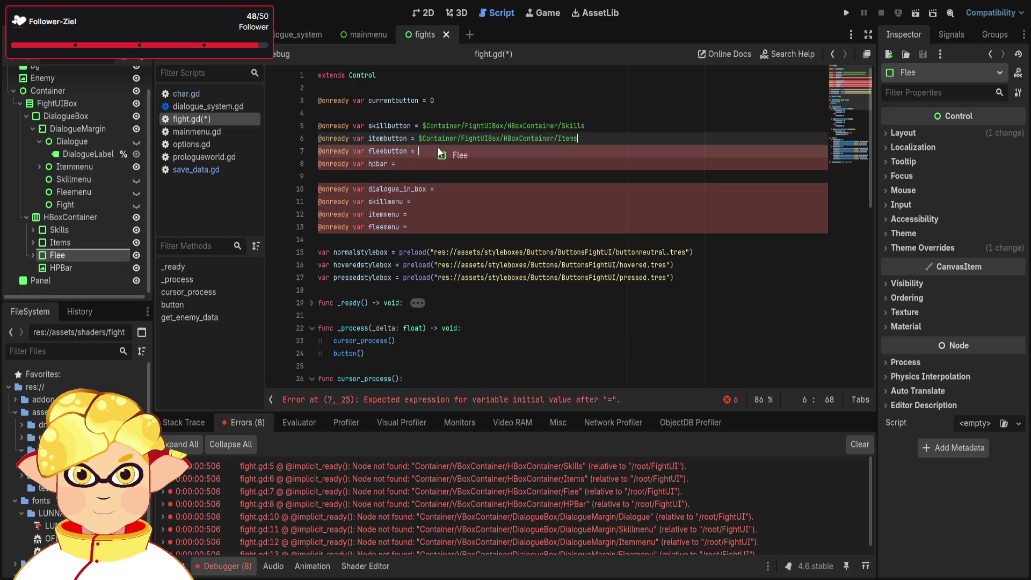
mouse_move(59, 268)
left_mouse_down()
mouse_move(301, 242)
mouse_move(419, 190)
mouse_move(429, 163)
left_mouse_up()
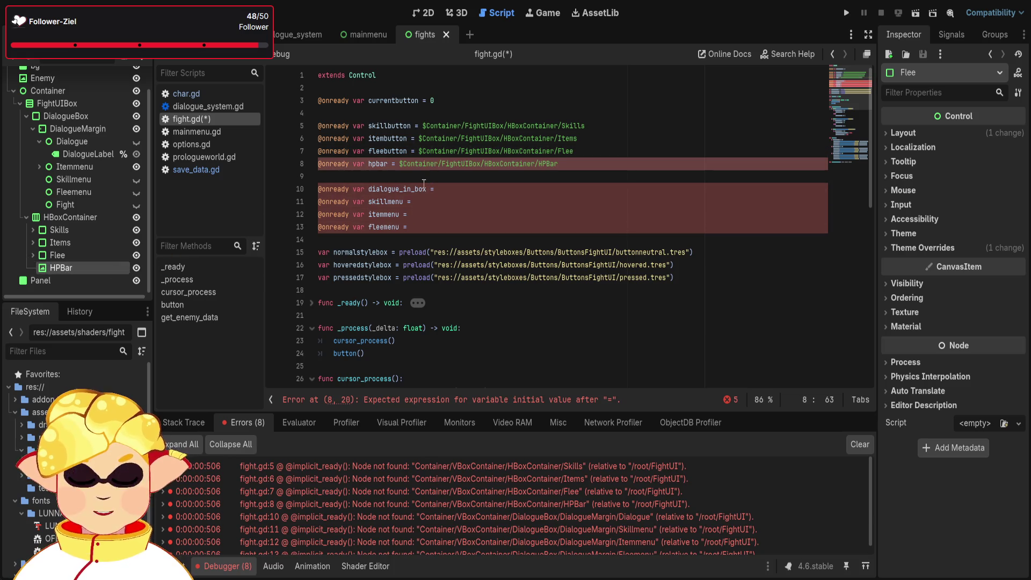
Drag the Dialogue, Skillmenu and Fleemenu node paths into lines 10, 11 and 13.
scroll(94, 275, "up", 2)
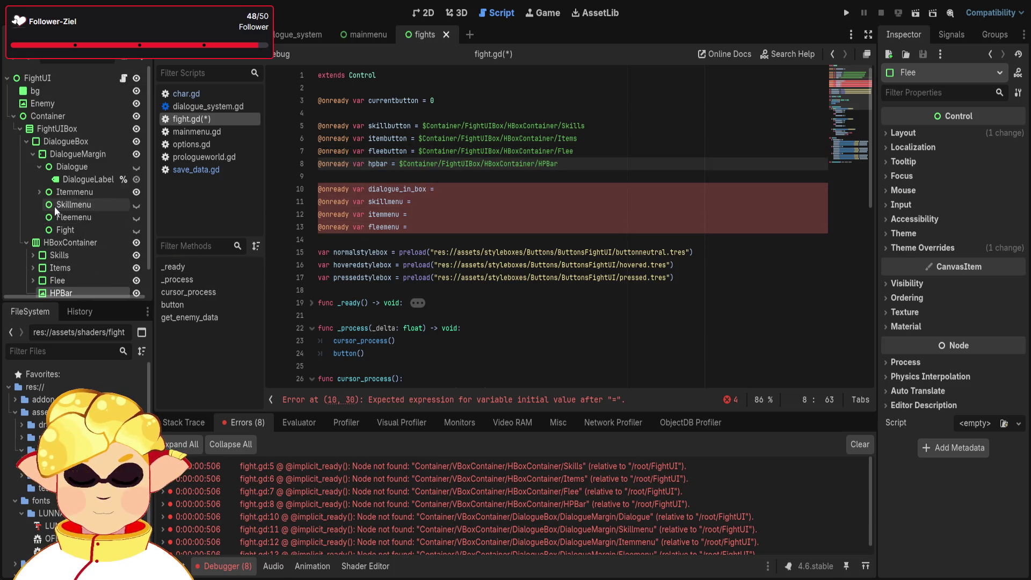
mouse_move(65, 193)
left_mouse_down()
mouse_move(398, 194)
mouse_move(73, 192)
left_mouse_up()
left_click(39, 192)
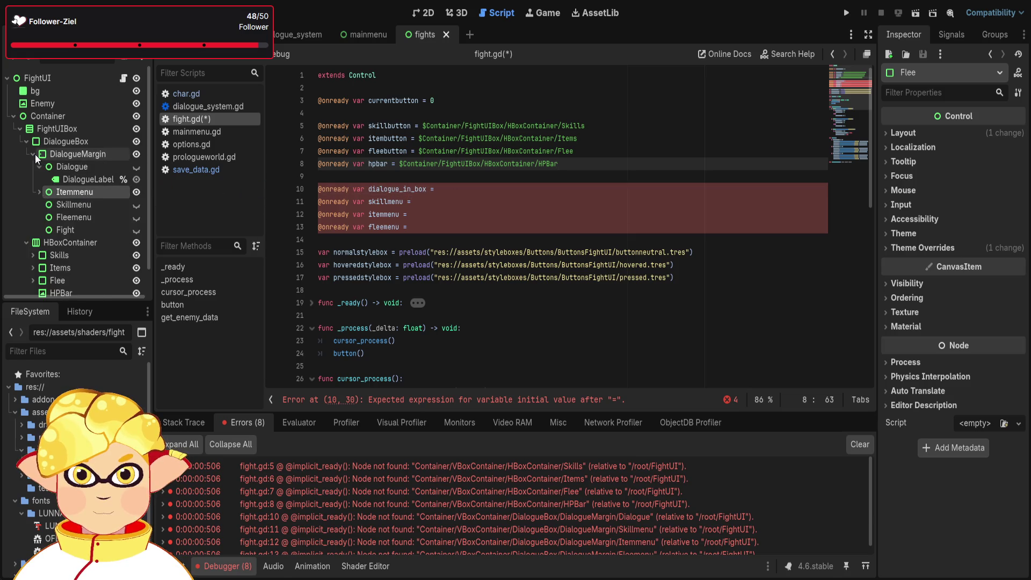
left_click(73, 166)
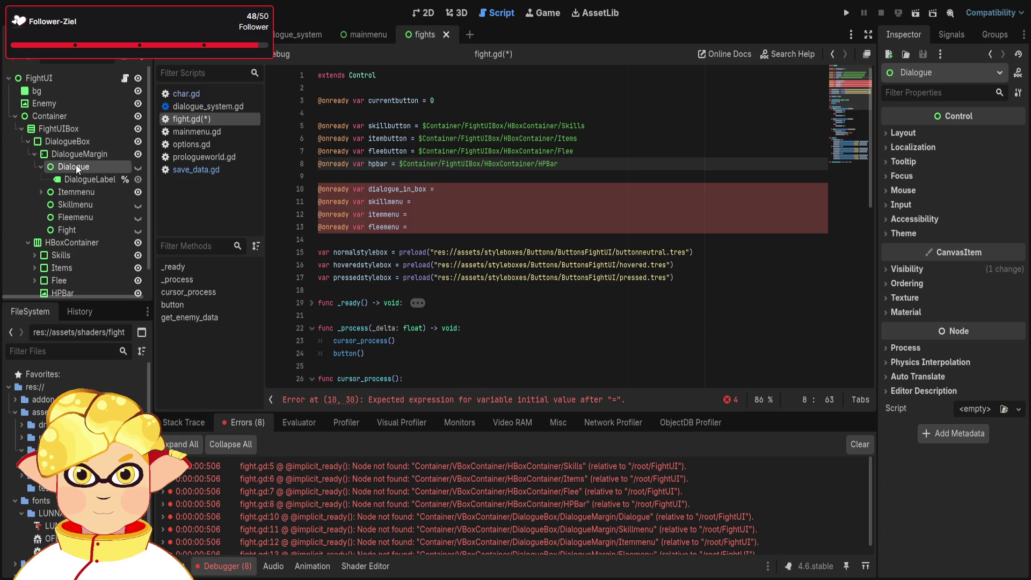
left_click(41, 166)
left_click_drag(71, 169, 456, 194)
left_click(81, 178)
left_click_drag(81, 179, 398, 205)
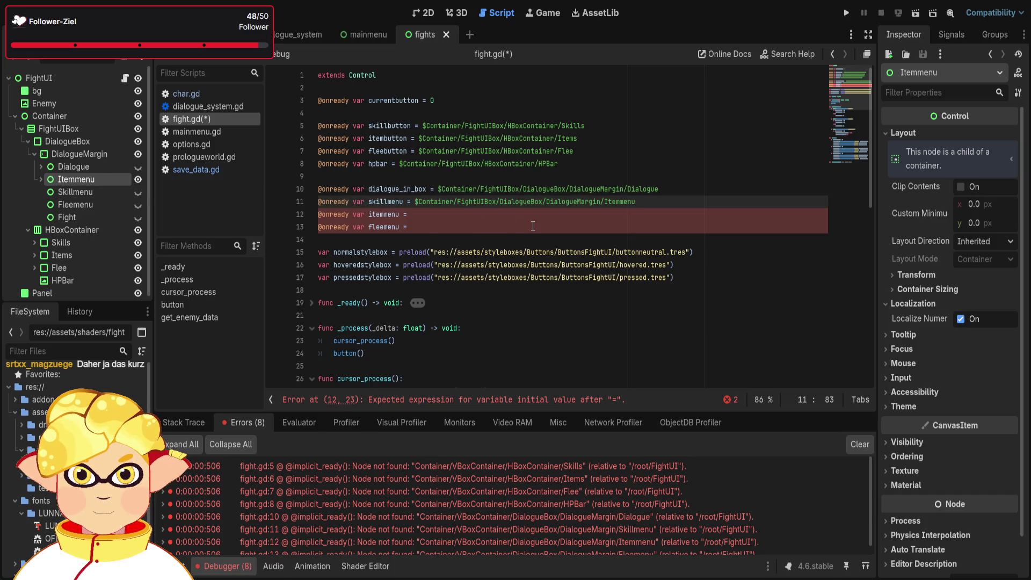
key("ctrl+z")
mouse_move(85, 190)
left_mouse_down()
mouse_move(430, 204)
mouse_move(285, 195)
mouse_move(464, 216)
left_mouse_up()
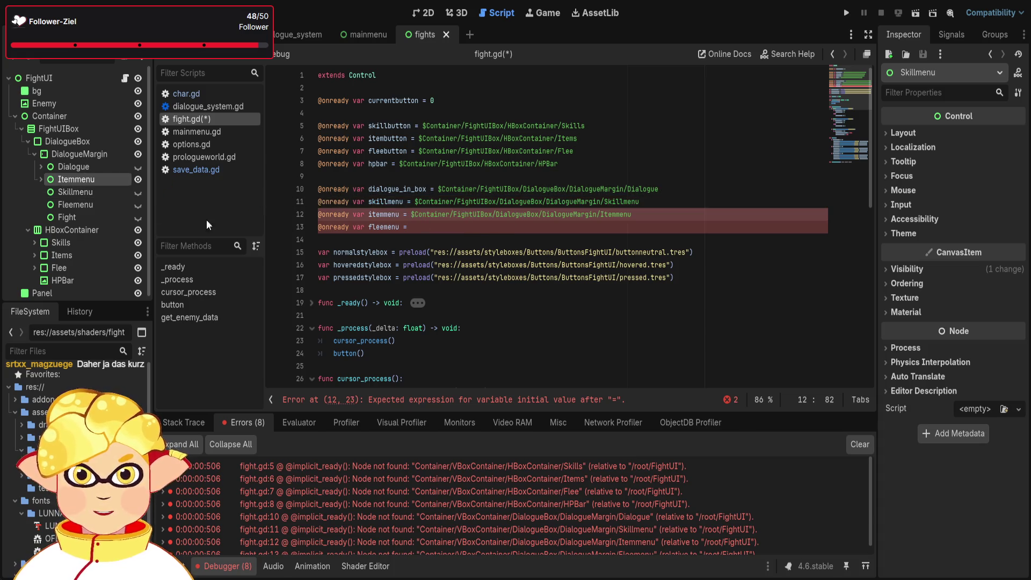
left_click_drag(71, 204, 446, 226)
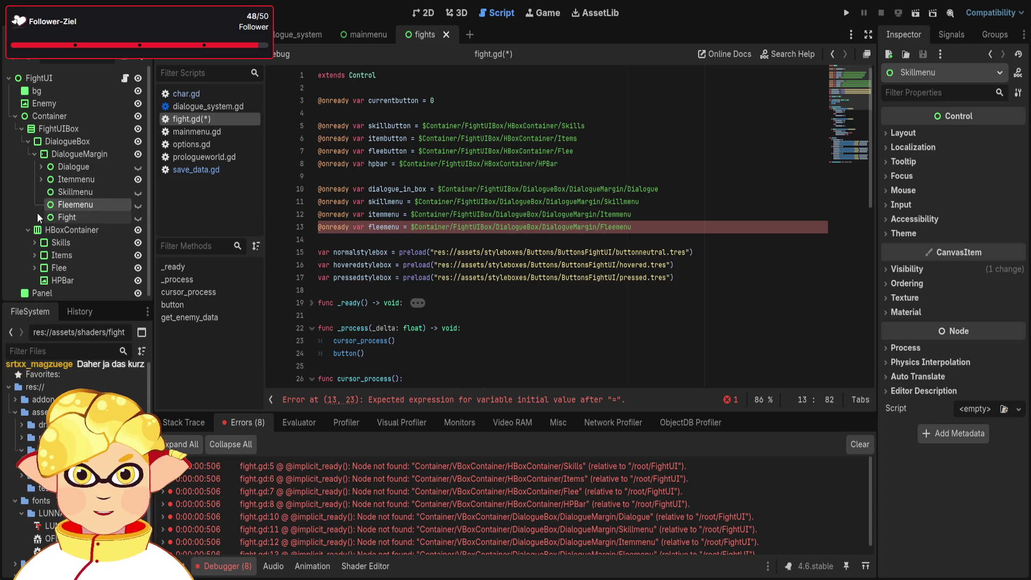
Delete the Fight node and run the fights scene.
left_click(69, 218)
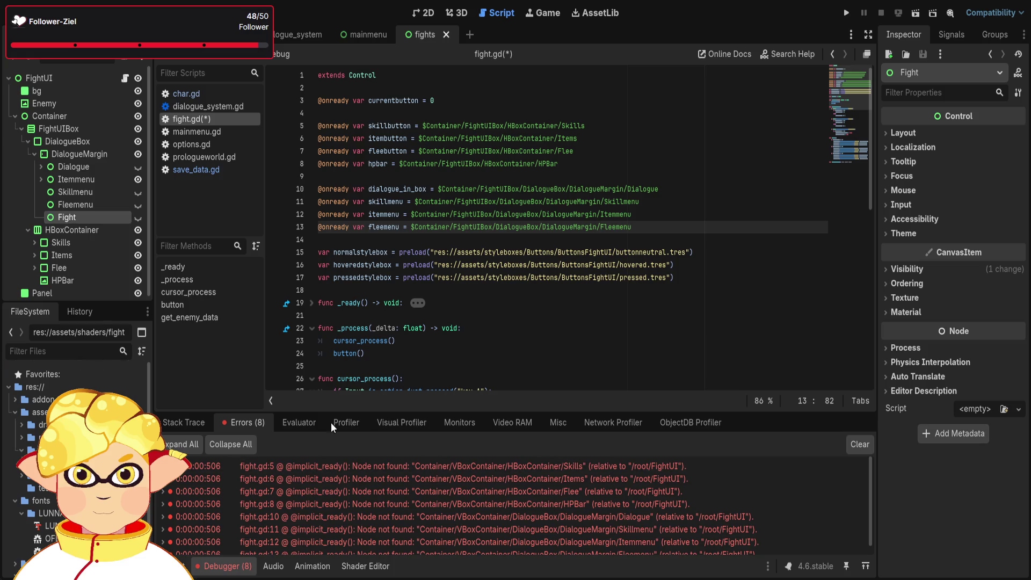
key("Delete")
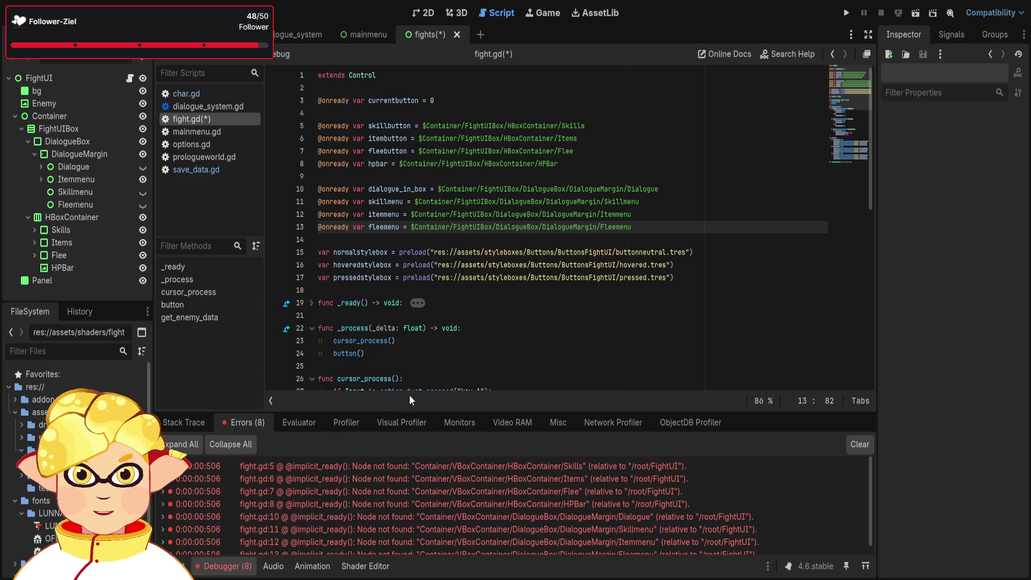
left_click(917, 13)
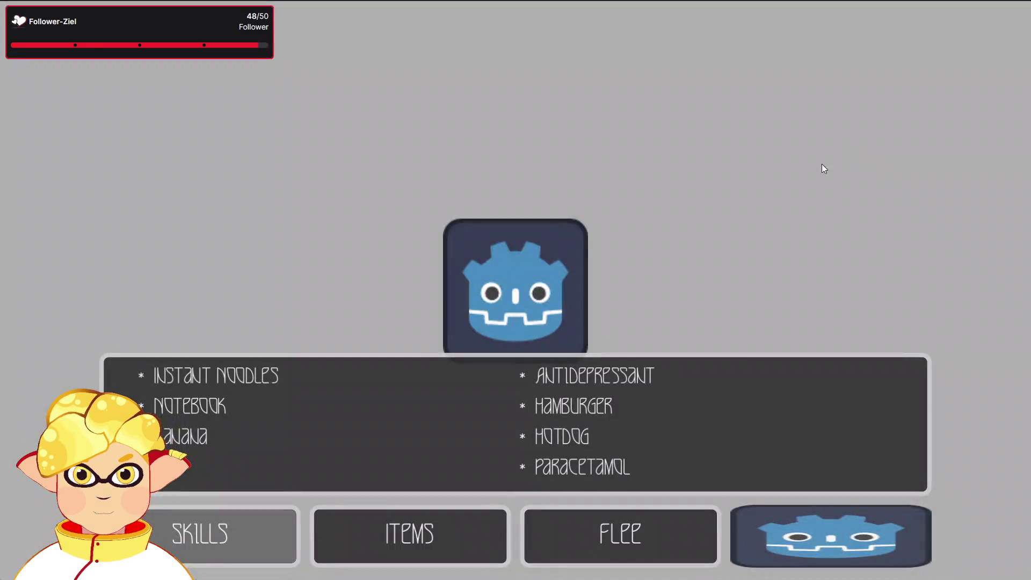
Move the in-game menu highlight between Skills and Items, then close the game.
key("d")
key("a")
key("d")
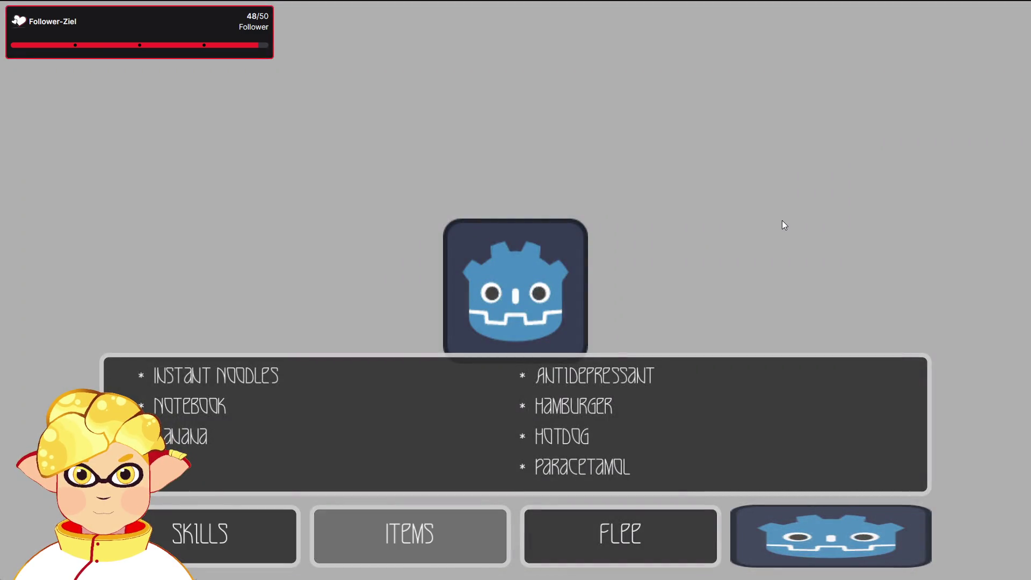
key("F8")
Return to the 2D fights scene and select the Panel node in the Inspector.
left_click(344, 566)
left_click(451, 13)
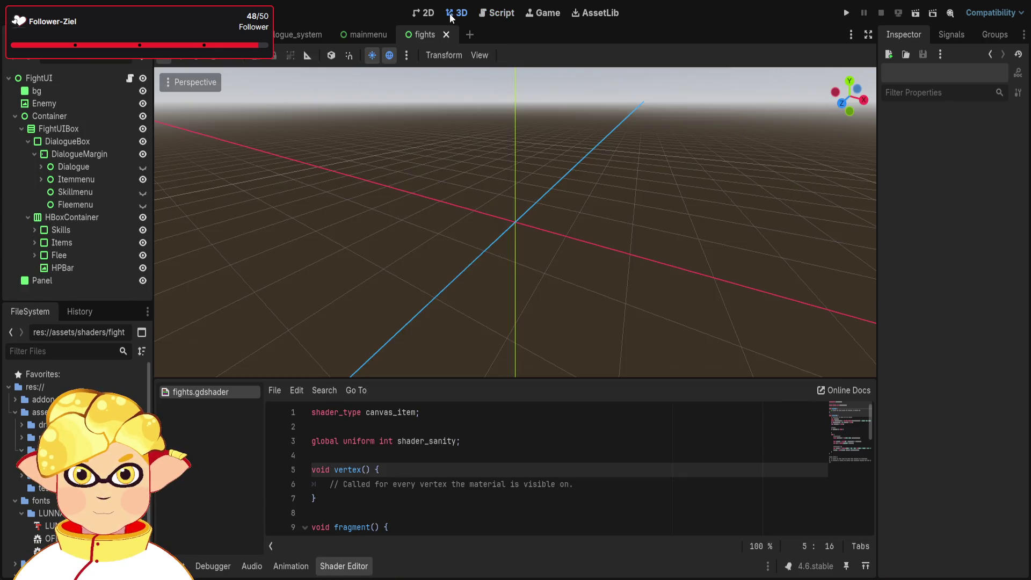
left_click(425, 13)
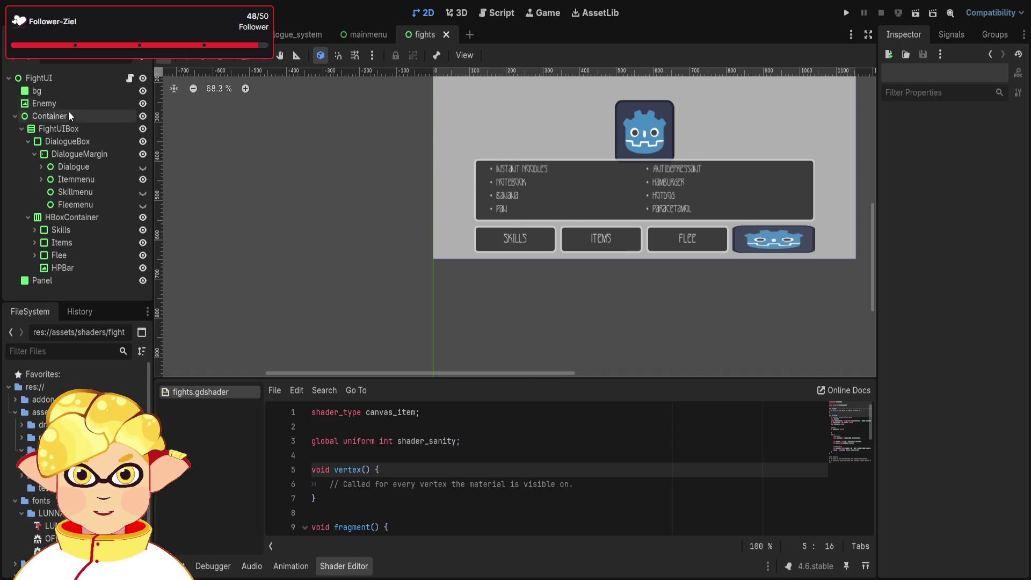
left_click(54, 279)
scroll(434, 292, "down", 2)
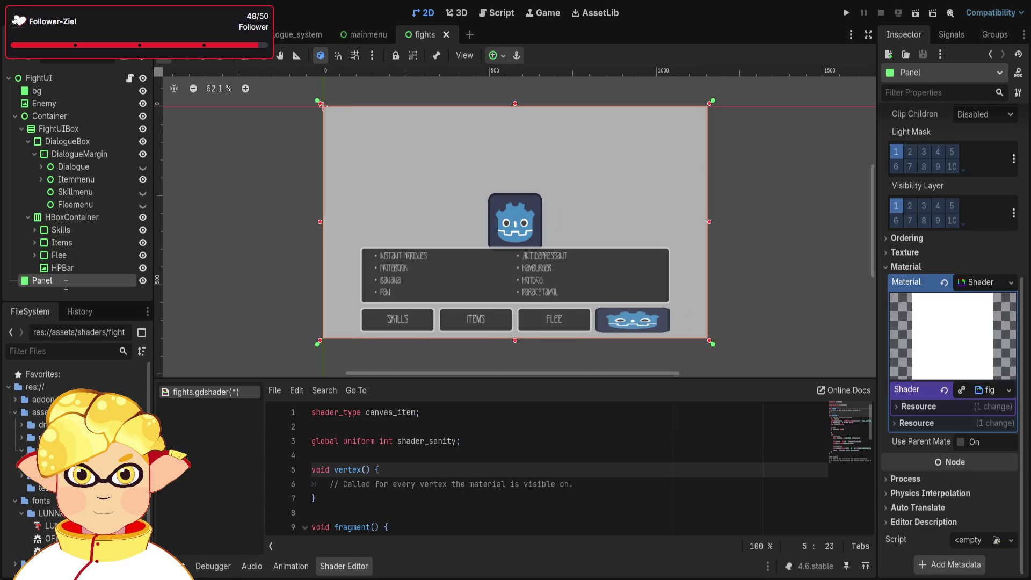
Rename Panel to ShaderLayer, reset its Modulate to white, and test-run the scene.
key("Return")
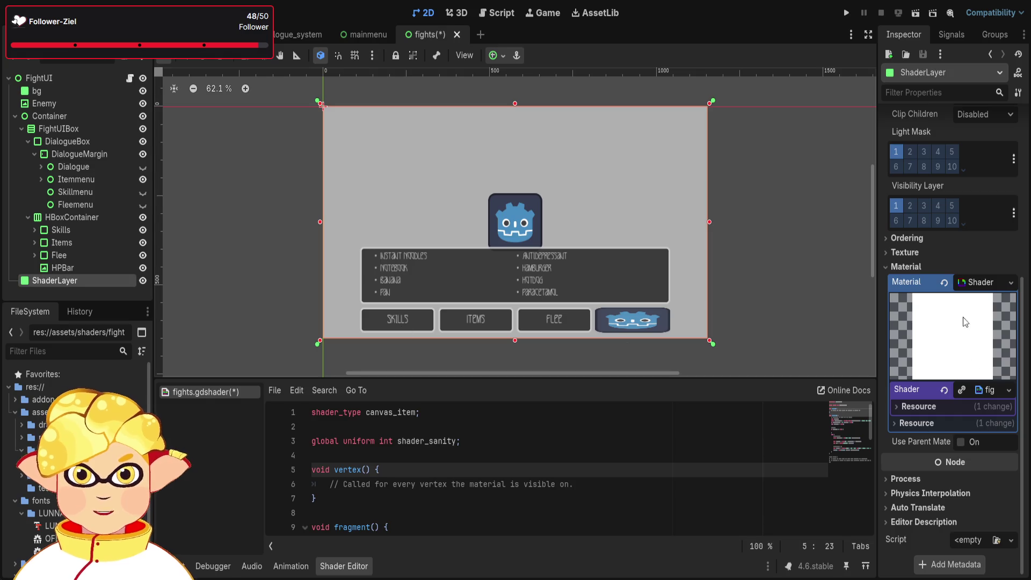
scroll(911, 274, "up", 5)
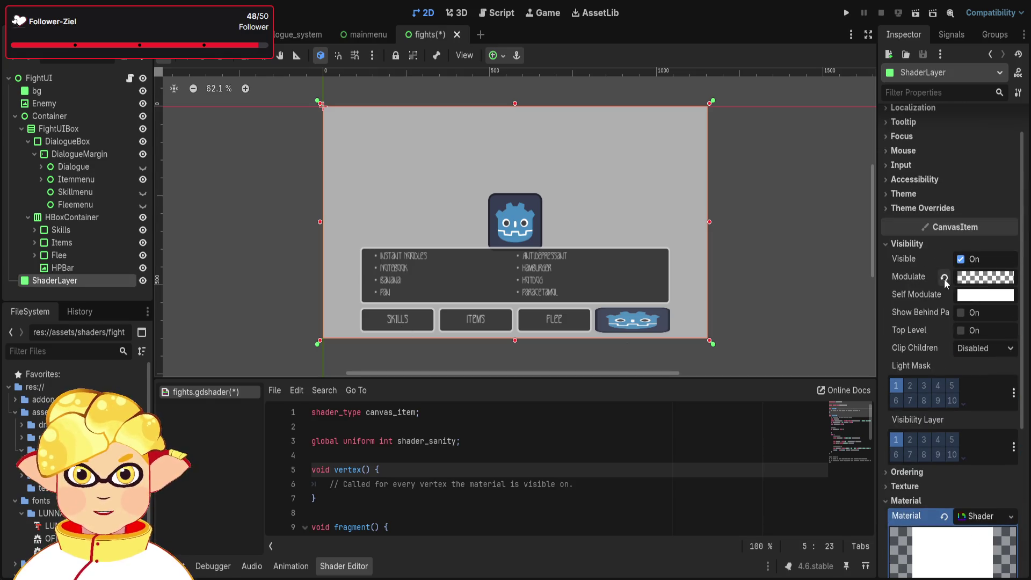
left_click(944, 278)
left_click(915, 15)
key("alt+F4")
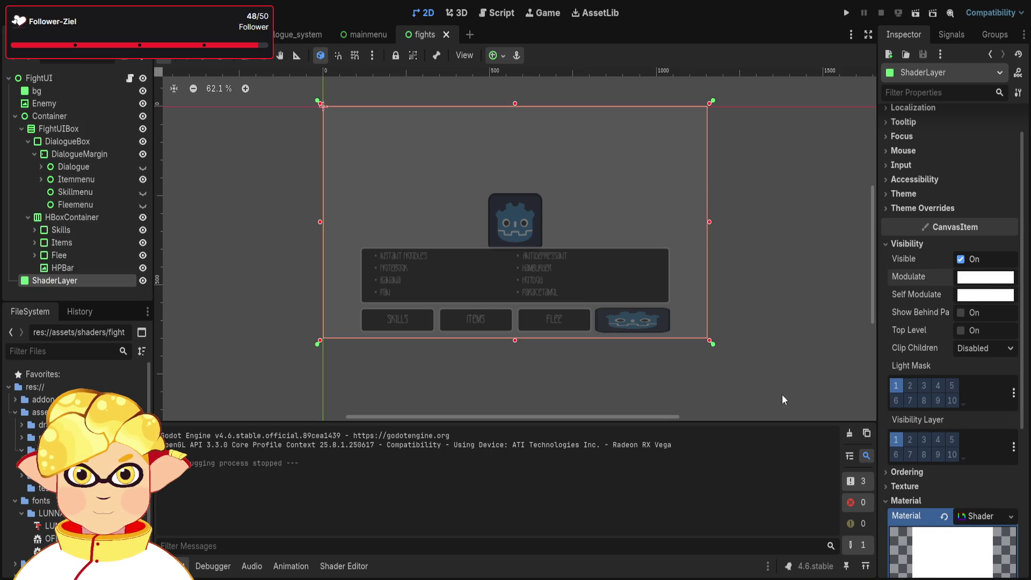
Open fights.gdshader's code from the ShaderLayer's shader material.
scroll(951, 409, "down", 2)
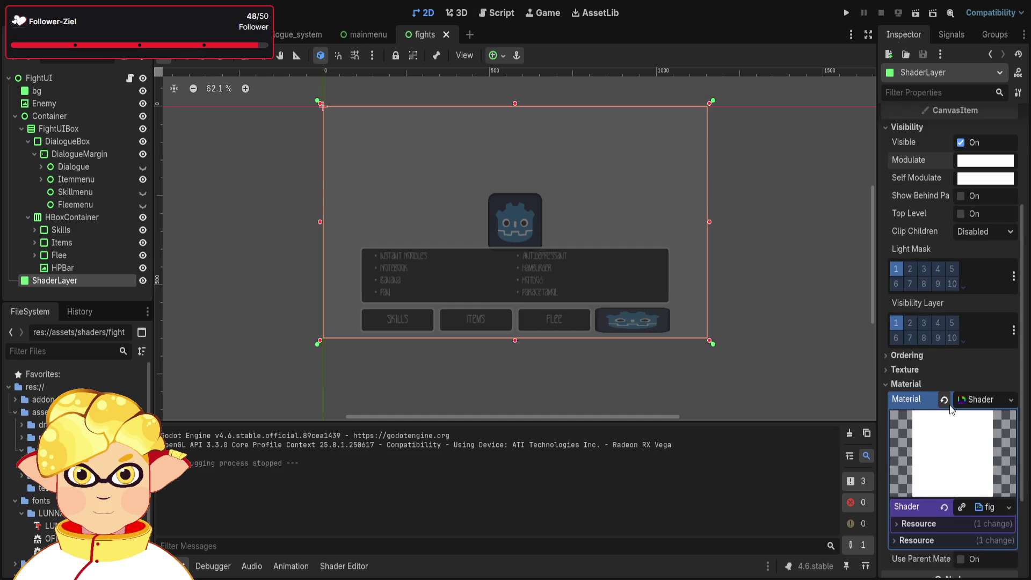
left_click(991, 507)
scroll(987, 484, "down", 2)
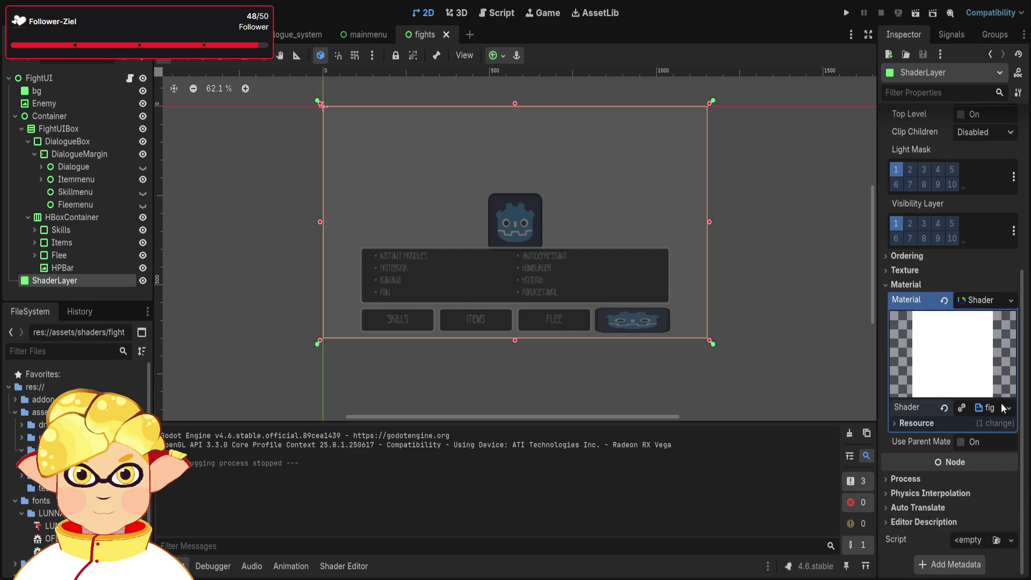
left_click(1000, 408)
left_click(930, 428)
left_click(929, 427)
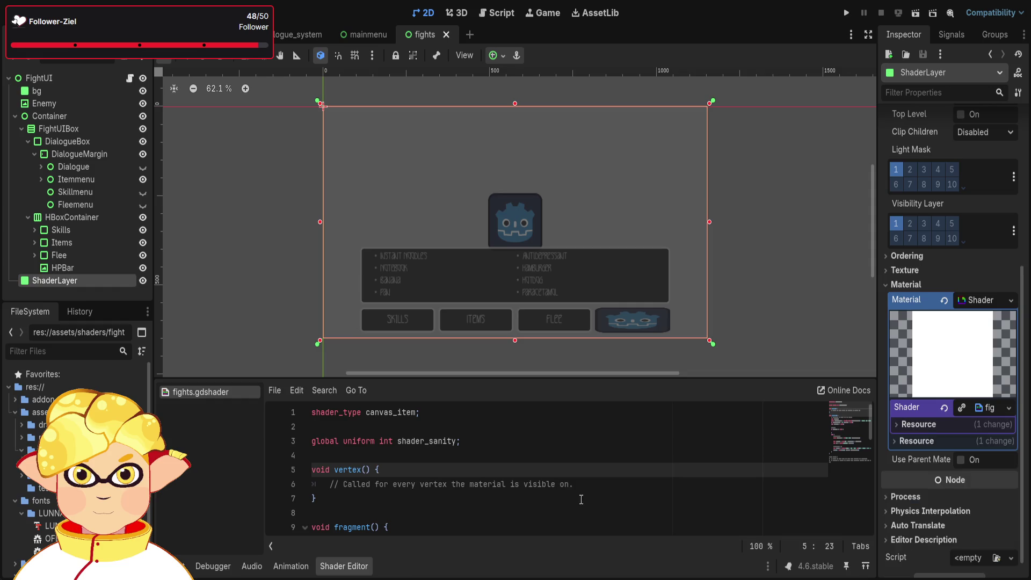
left_click(554, 456)
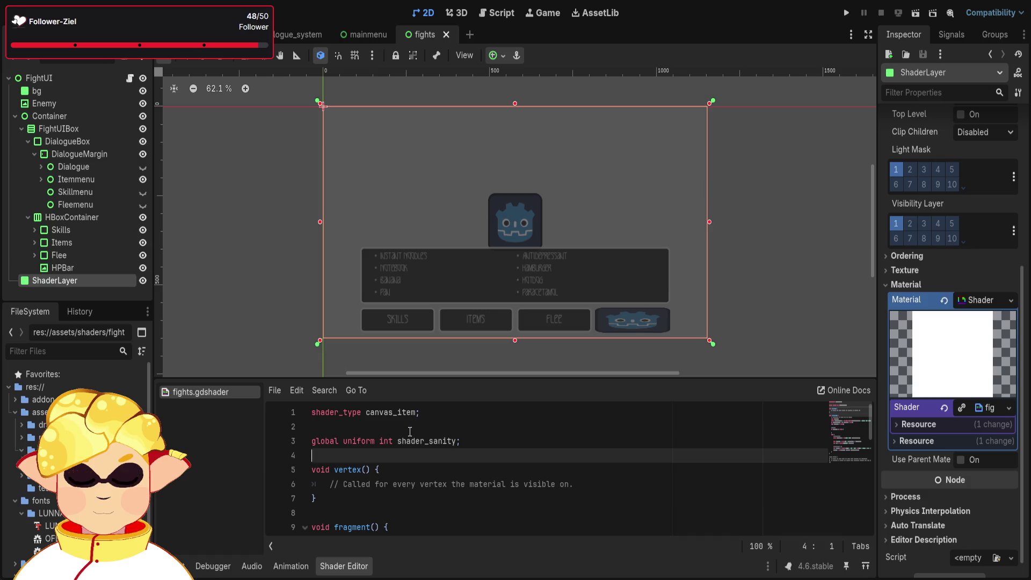
scroll(411, 431, "down", 3)
scroll(410, 431, "down", 3)
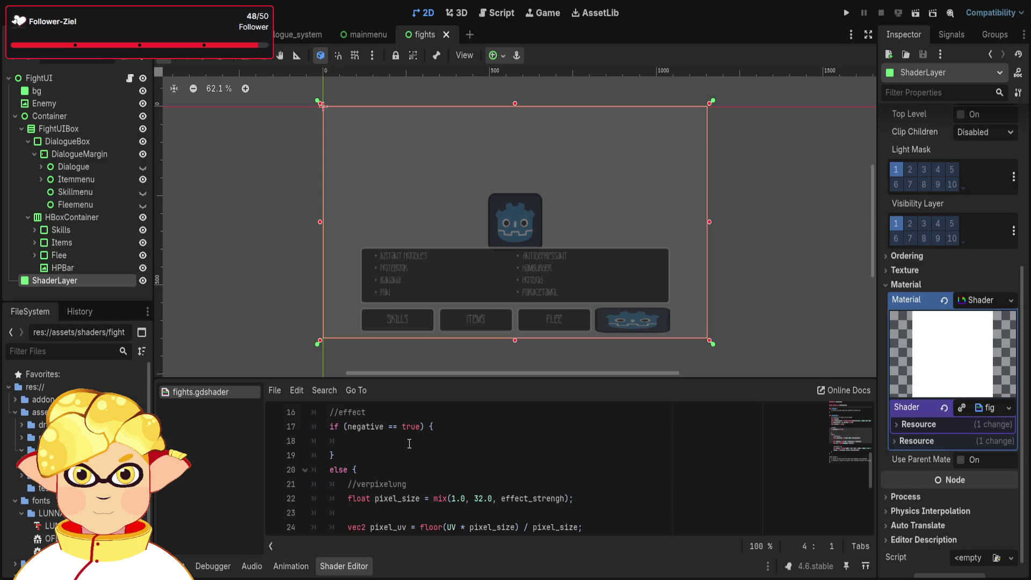
scroll(409, 452, "down", 1)
scroll(409, 451, "down", 1)
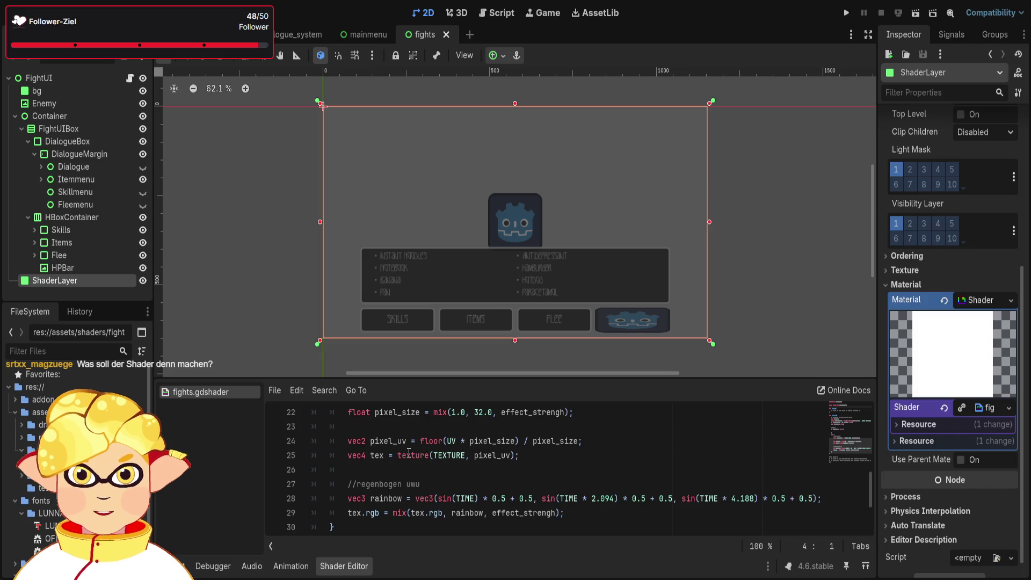
scroll(409, 452, "up", 7)
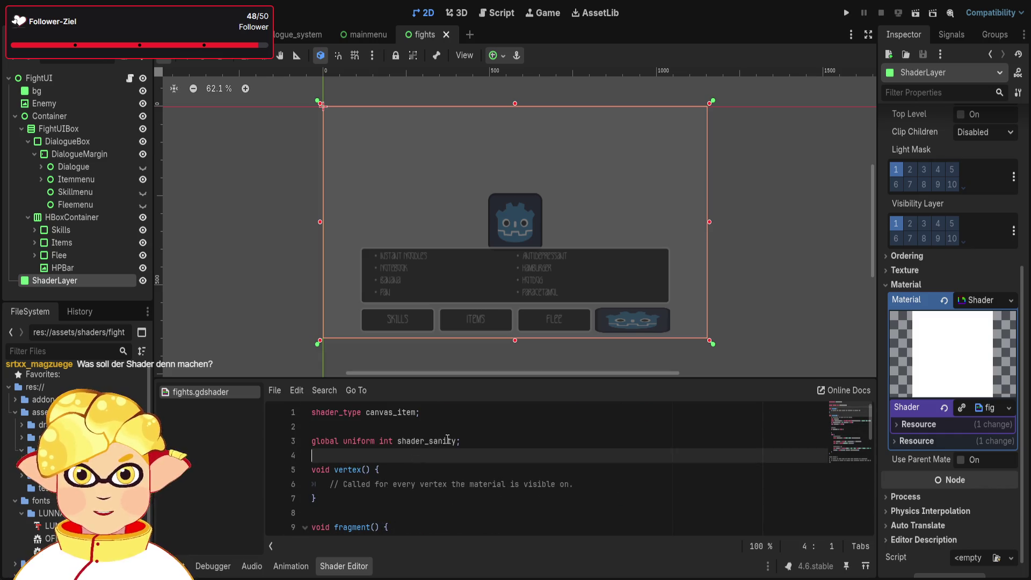
double_click(445, 442)
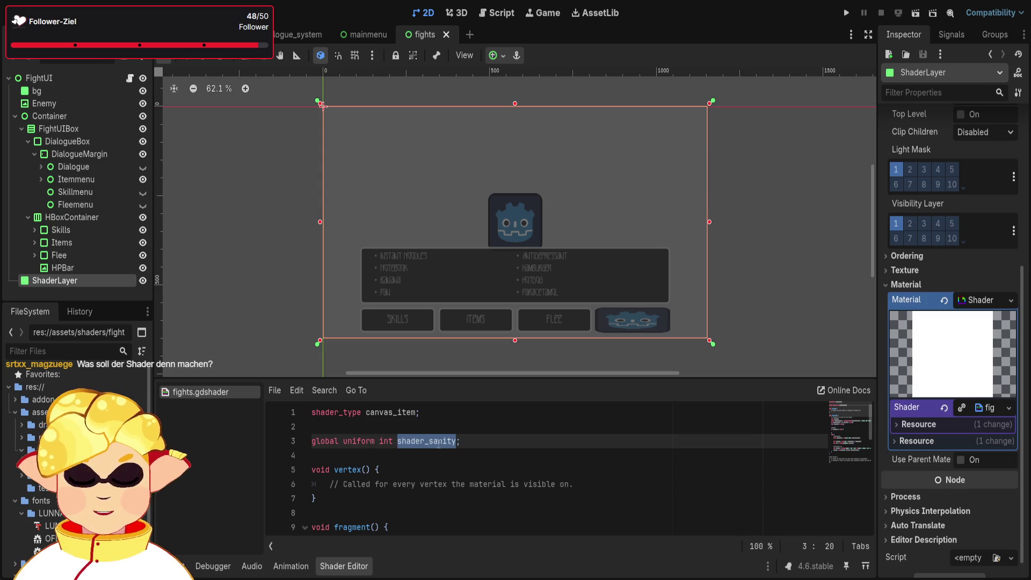
left_click(473, 442)
scroll(441, 450, "down", 5)
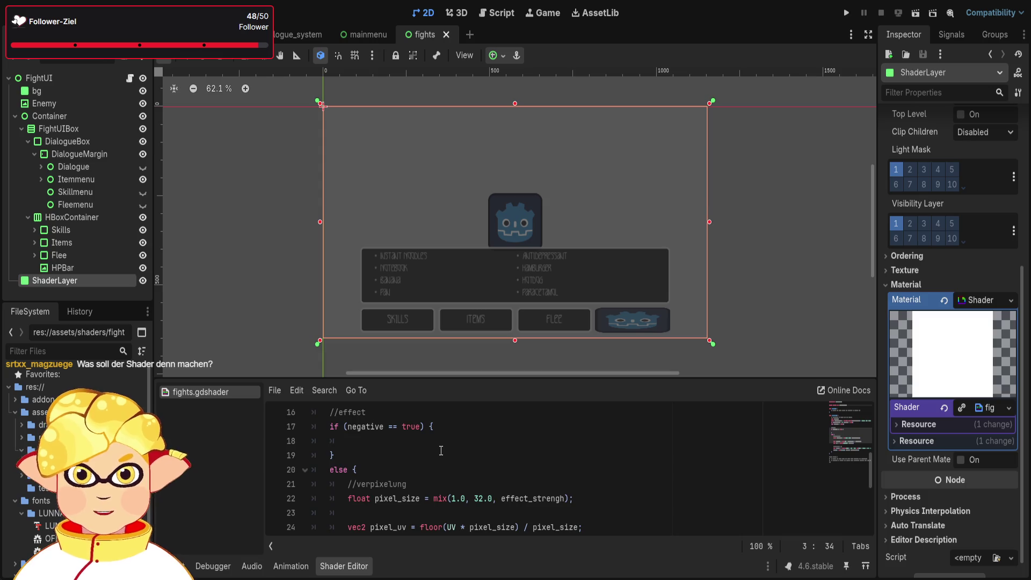
scroll(441, 451, "down", 2)
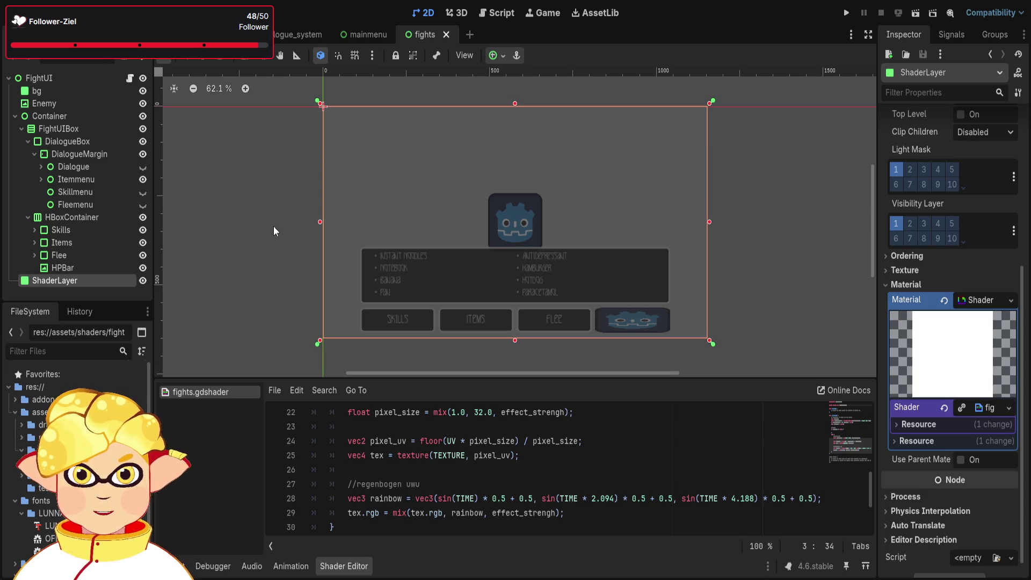
scroll(908, 366, "up", 2)
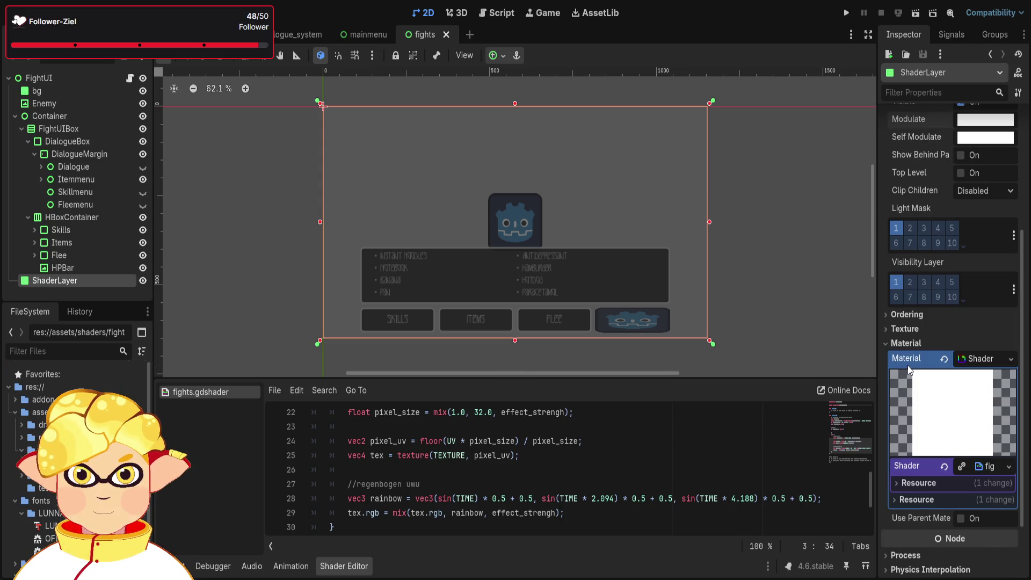
left_click(900, 330)
left_click(899, 330)
left_click(899, 330)
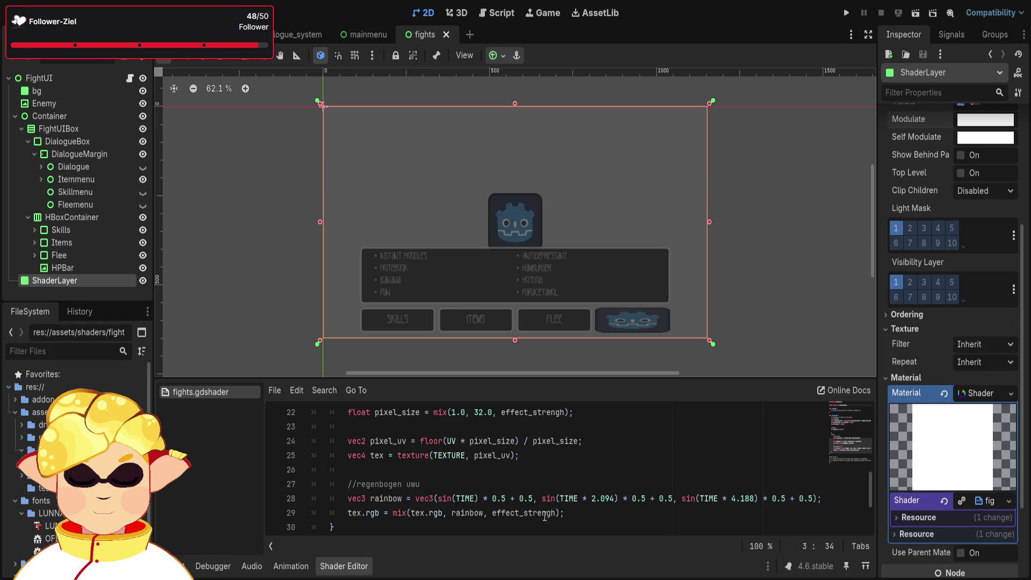
scroll(421, 486, "up", 2)
scroll(421, 486, "down", 1)
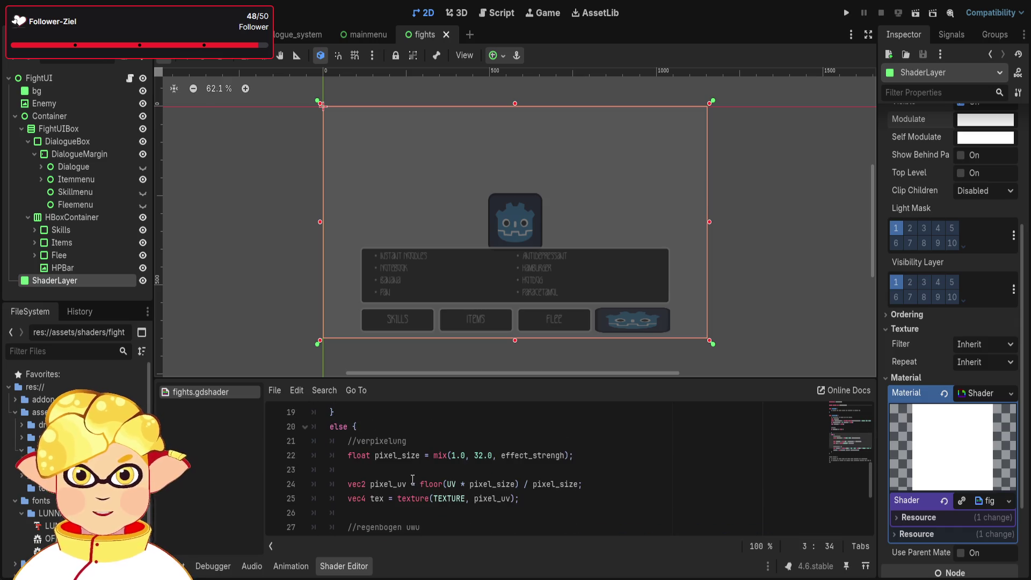
scroll(389, 483, "up", 2)
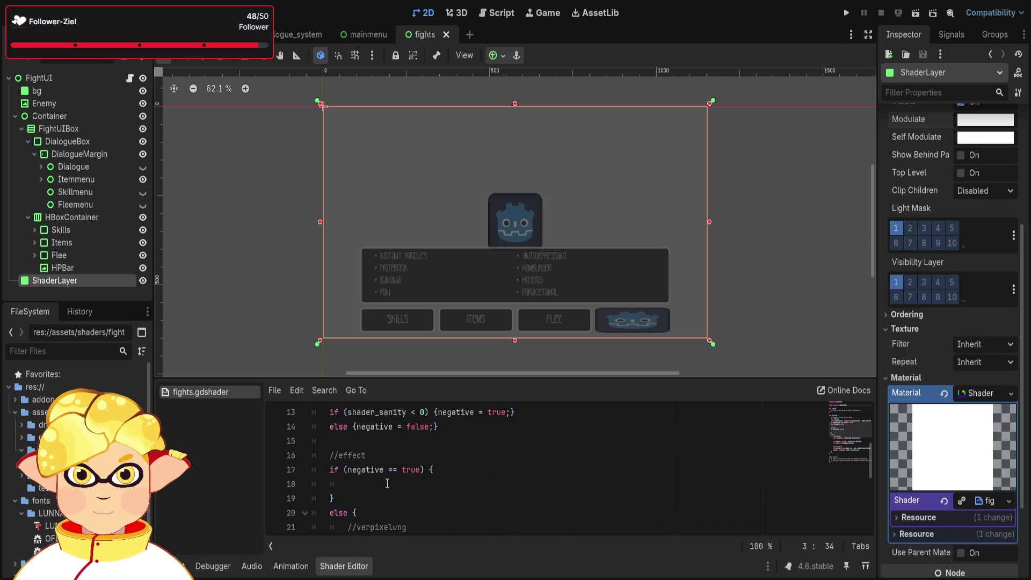
left_click(388, 482)
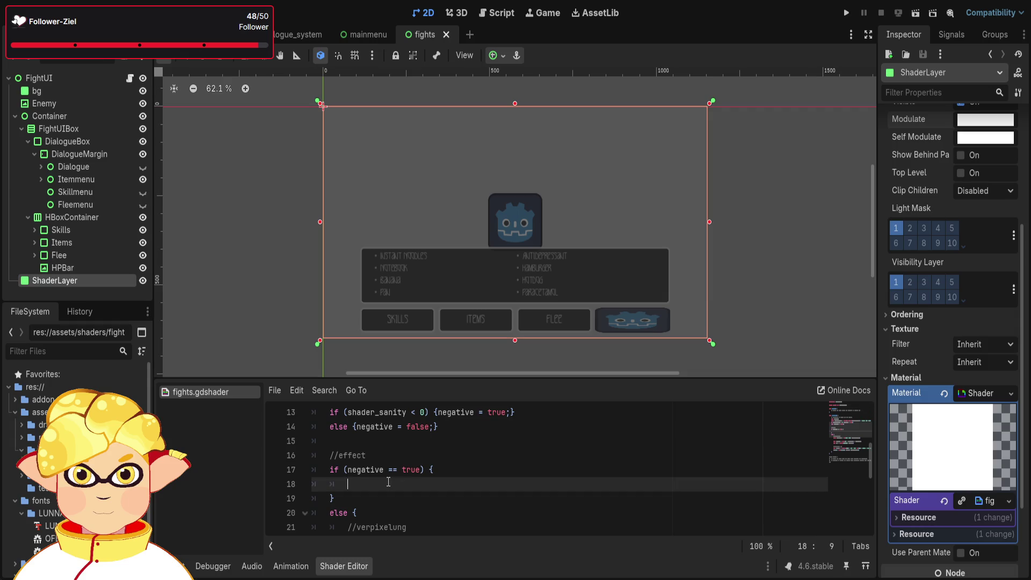
type("ret")
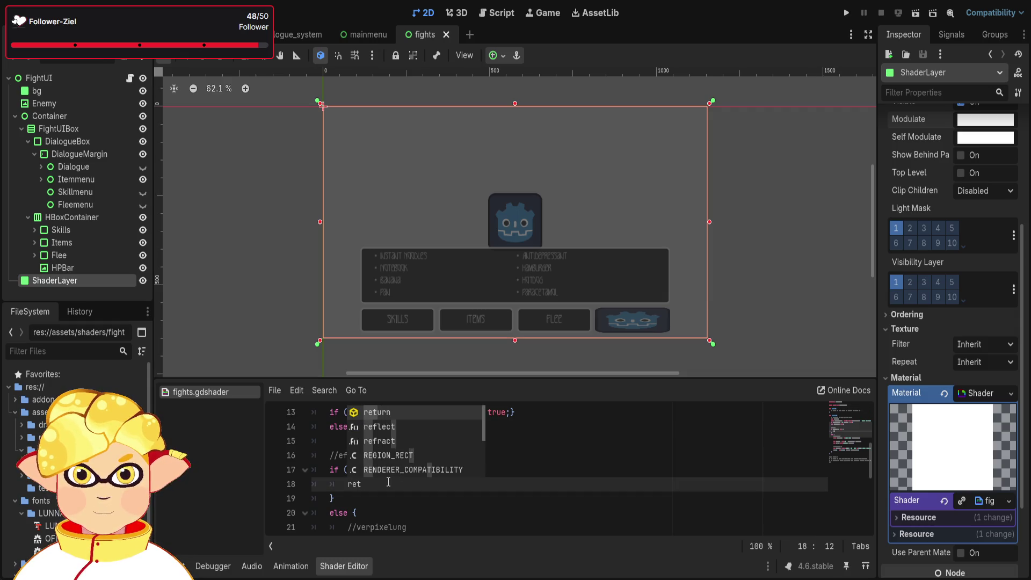
key("Return")
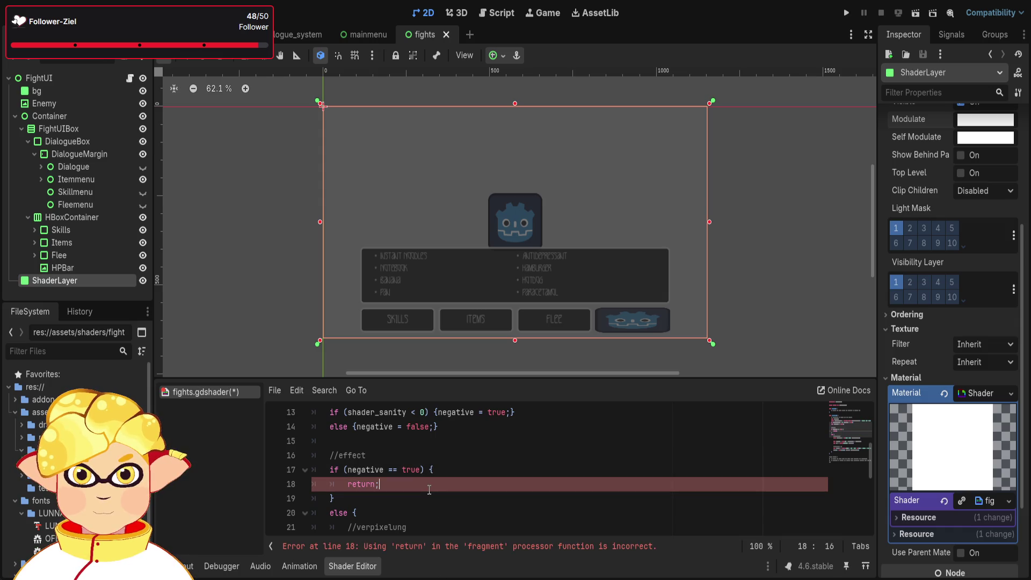
key("BackSpace")
key("BackSpace")
key("BackSpace")
type("pass;")
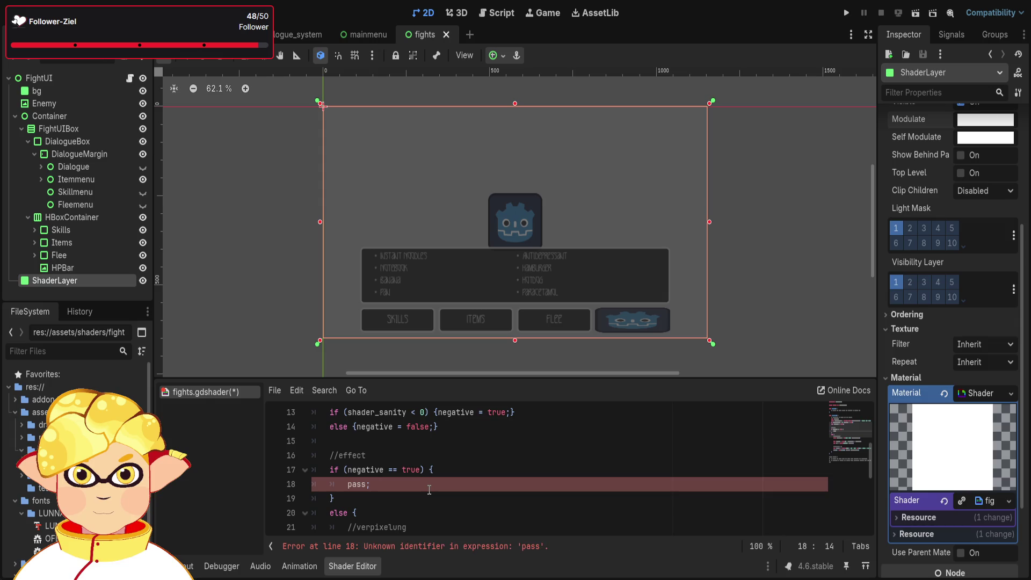
key("BackSpace")
key("BackSpace")
key("BackSpace")
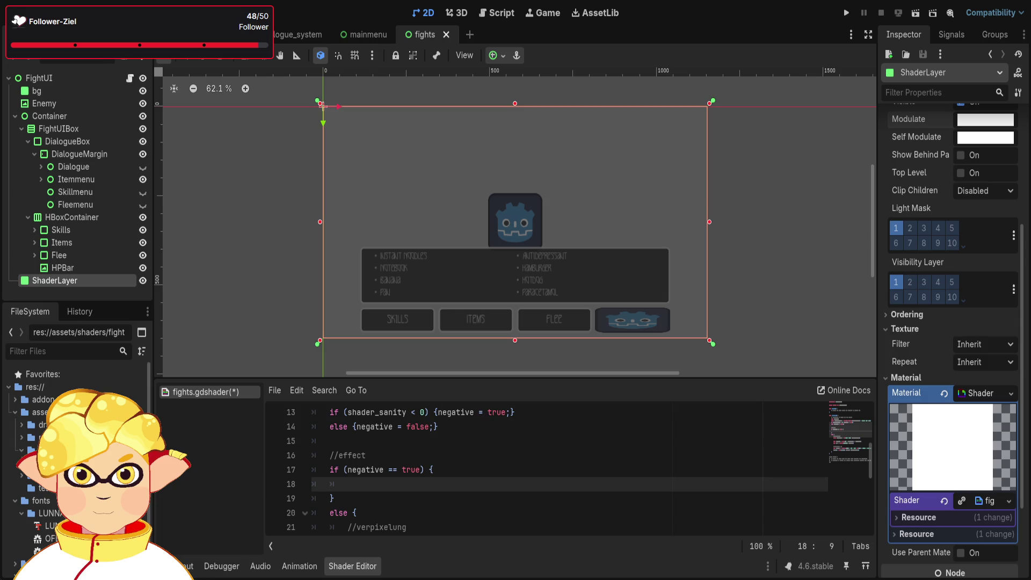
left_click(477, 530)
Insert a new indented line after the tex.rgb rainbow mix on line 29.
key("ctrl+a")
left_click(477, 531)
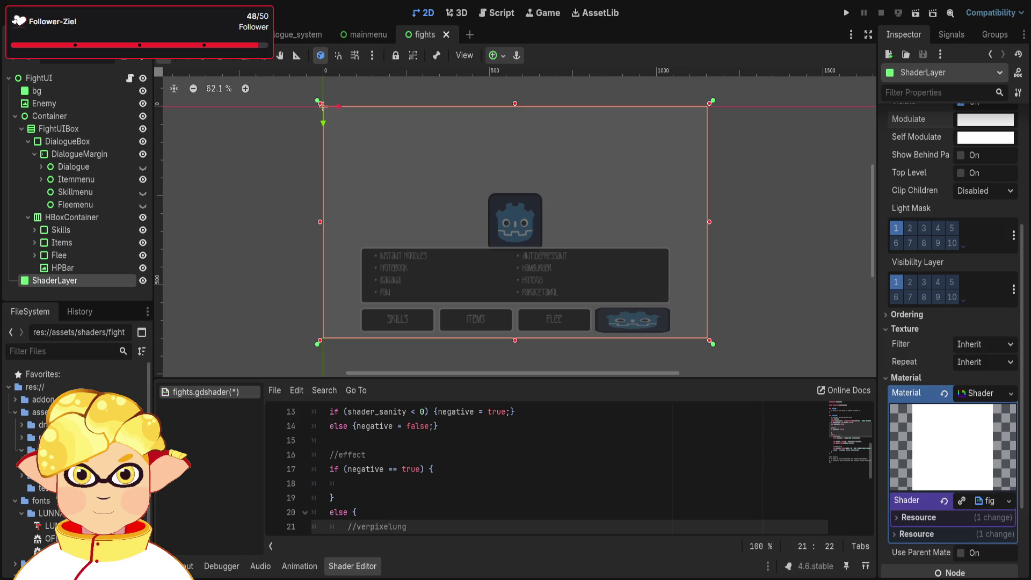
scroll(420, 476, "down", 5)
scroll(420, 476, "up", 2)
scroll(419, 476, "down", 1)
left_click(580, 455)
scroll(526, 499, "up", 1)
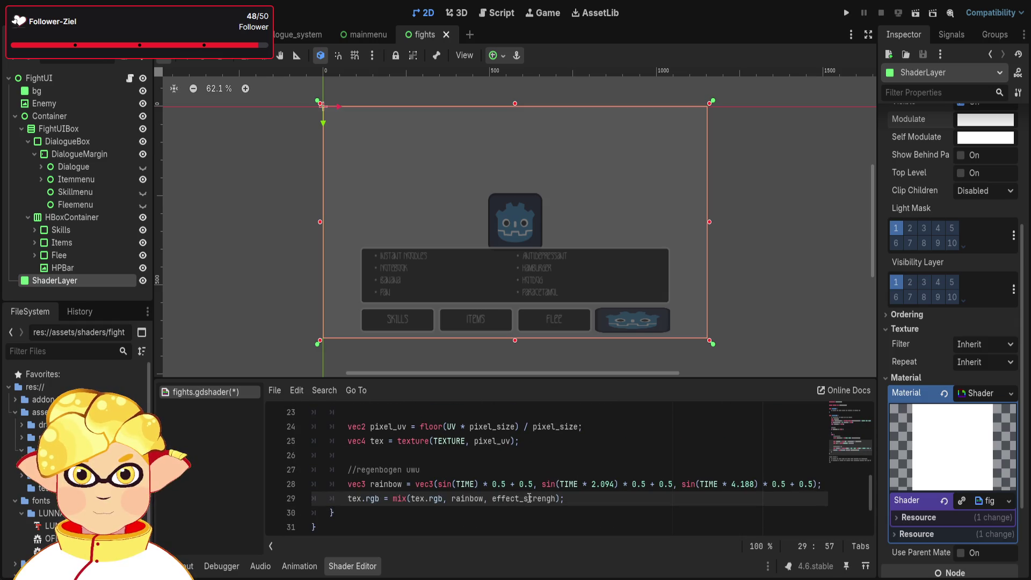
key("Return")
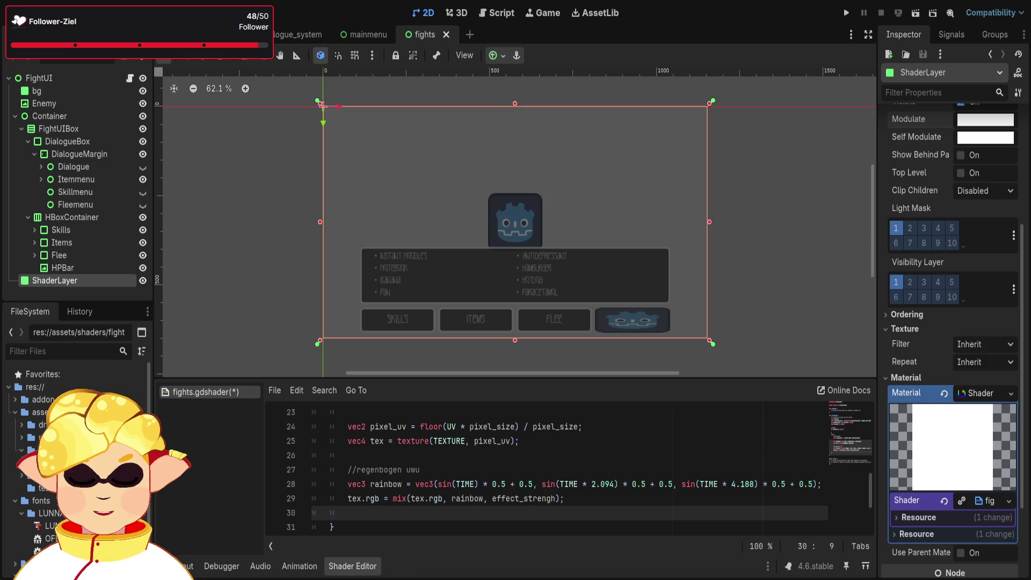
scroll(424, 477, "down", 1)
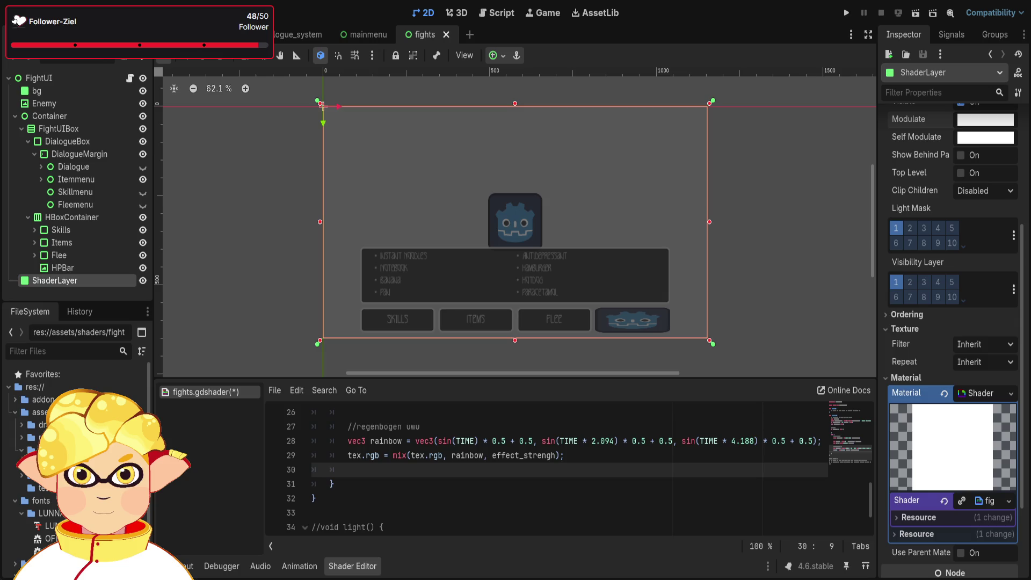
scroll(515, 481, "up", 1)
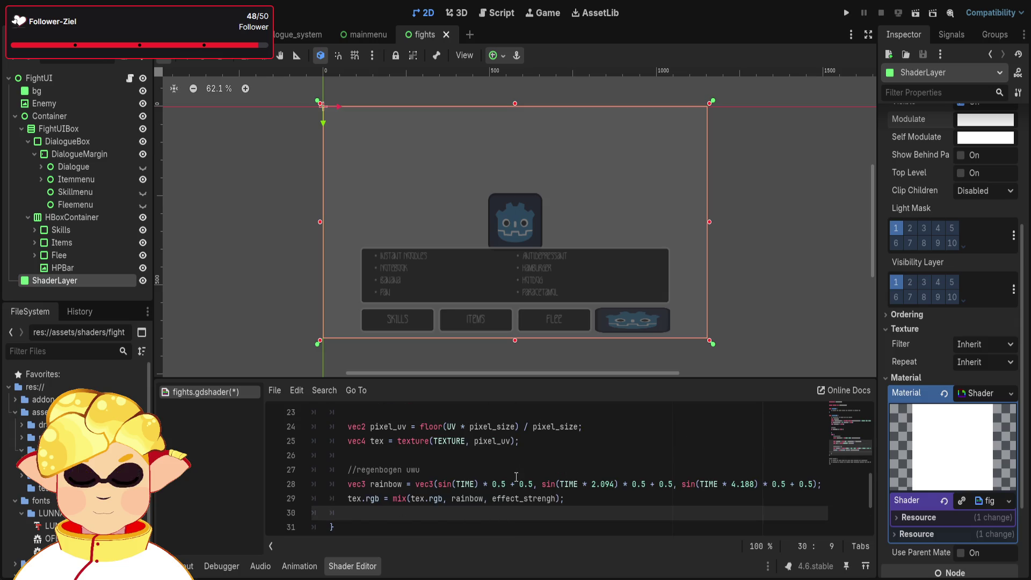
scroll(535, 478, "down", 1)
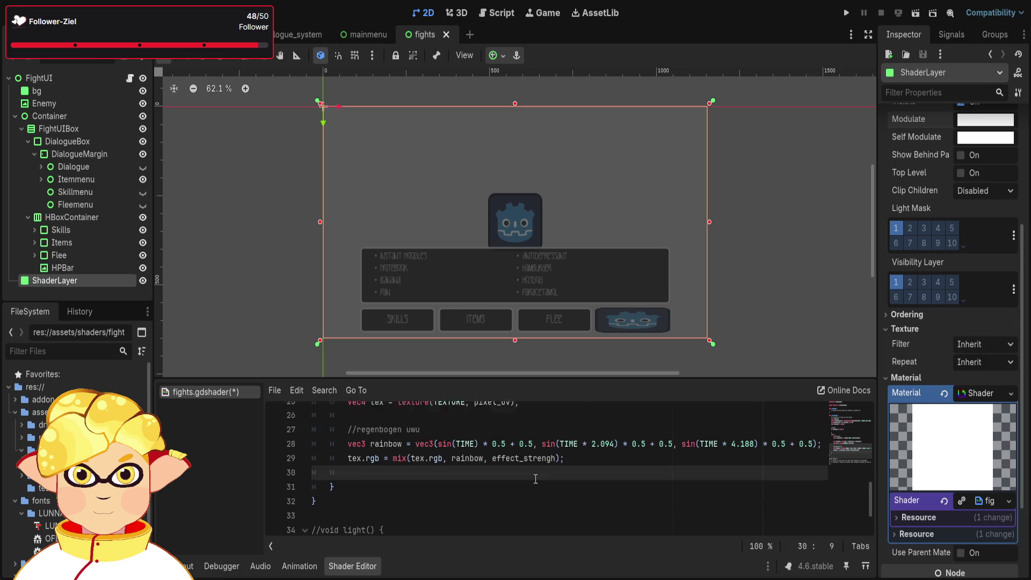
scroll(536, 478, "up", 1)
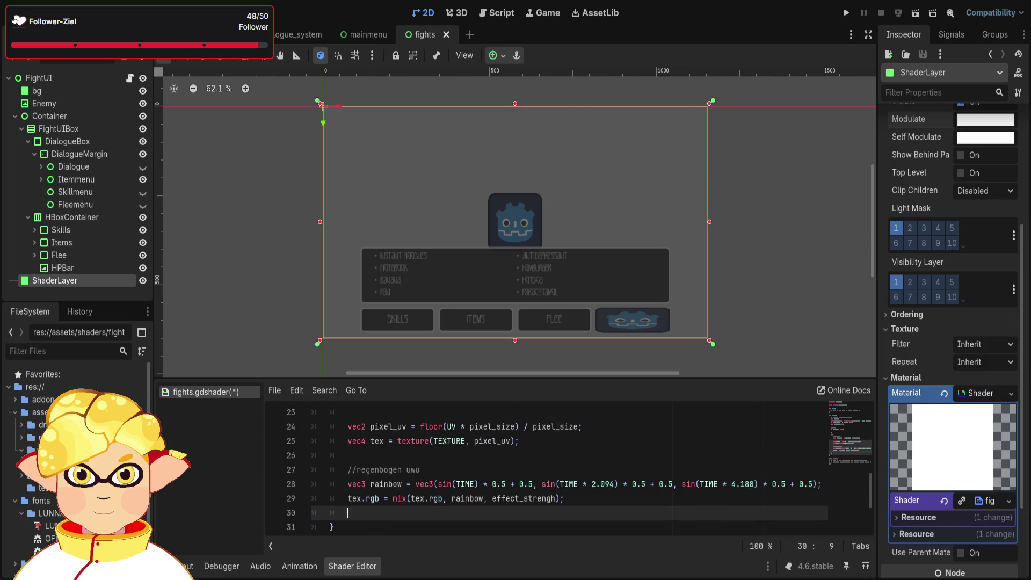
Change line 28's rainbow phase offsets to TIME + 2.094 and TIME + 4.188.
left_click(484, 484)
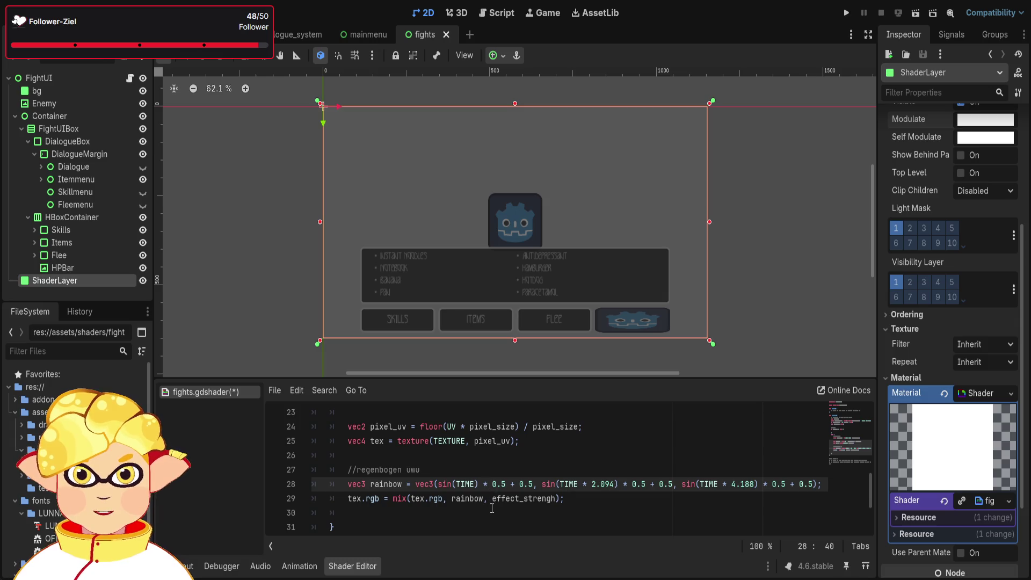
key("Delete")
type("+")
left_click(590, 484)
key("BackSpace")
type("+")
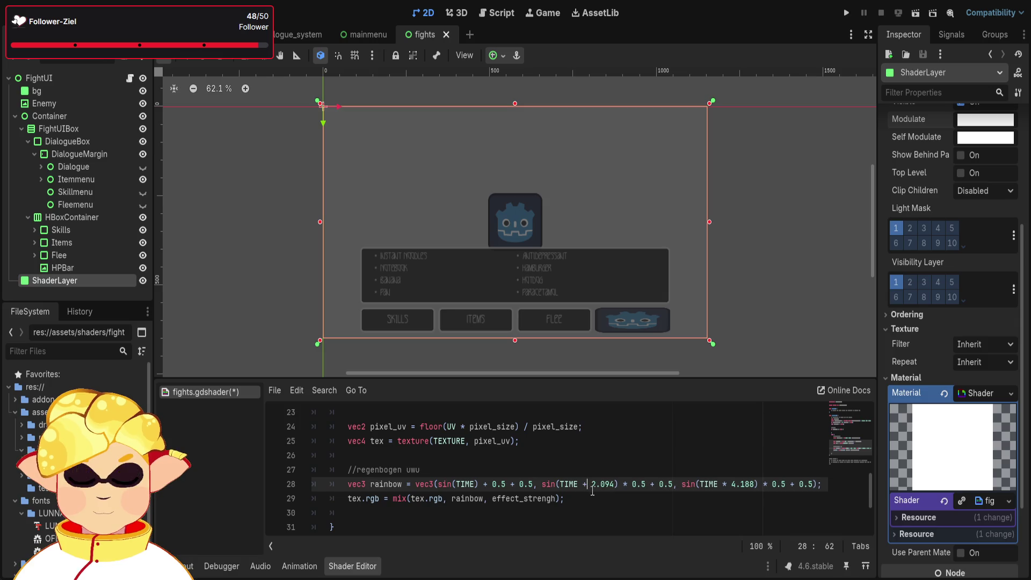
left_click(488, 484)
key("BackSpace")
type("*")
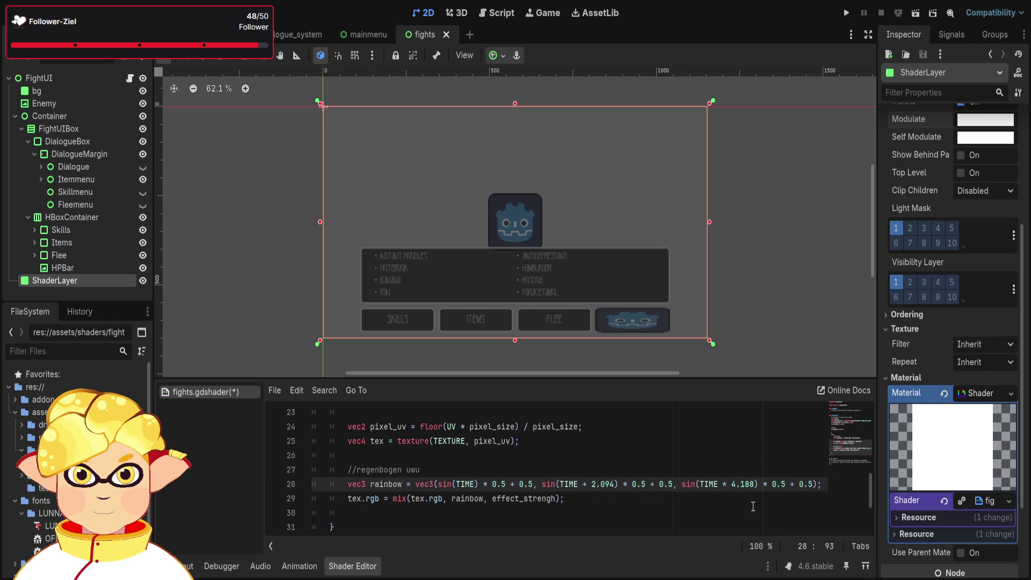
scroll(609, 459, "down", 1)
Write COLOR = tex on line 30 to output the texture.
left_click(558, 482)
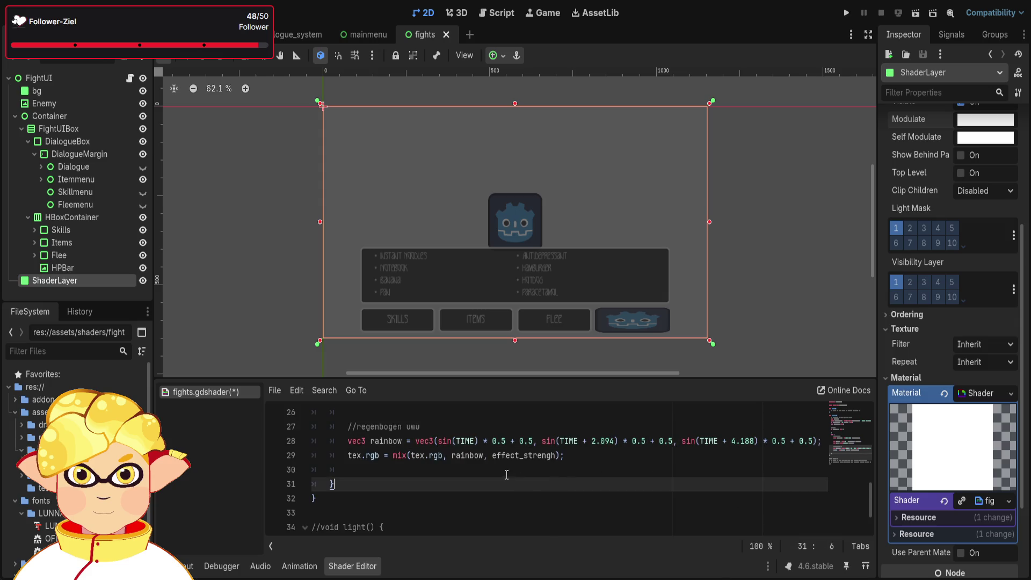
left_click(503, 469)
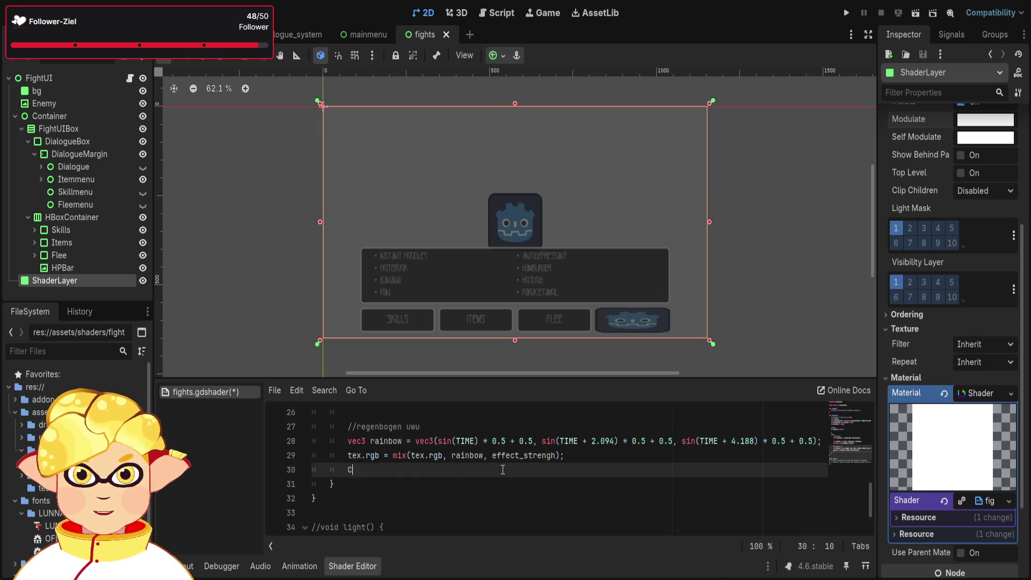
type("COLOR")
type(" = tex;")
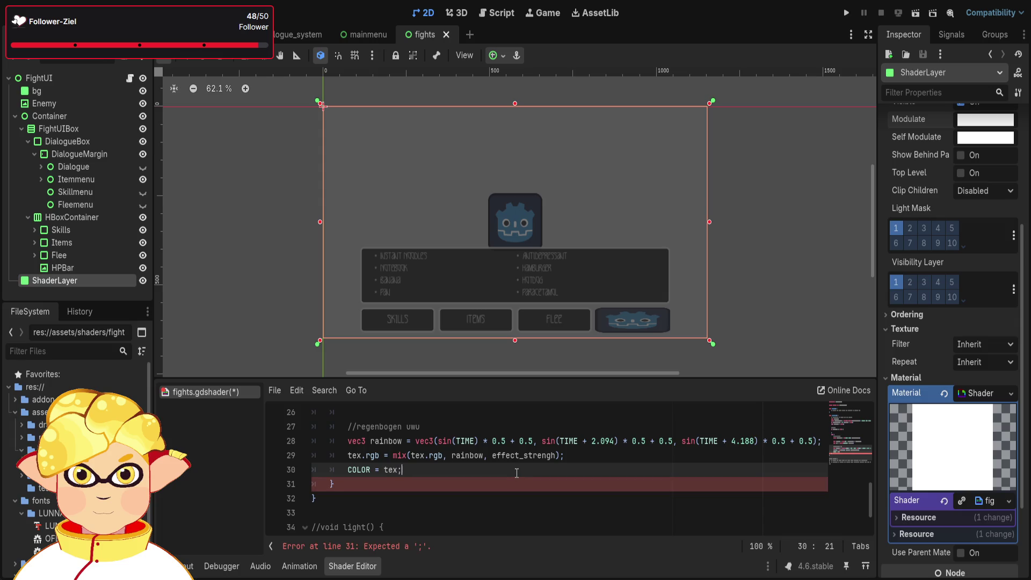
key("Down")
Undo and redo the ShaderLayer's transparent Modulate, leaving the overlay cycling through solid rainbow colours.
scroll(514, 478, "up", 1)
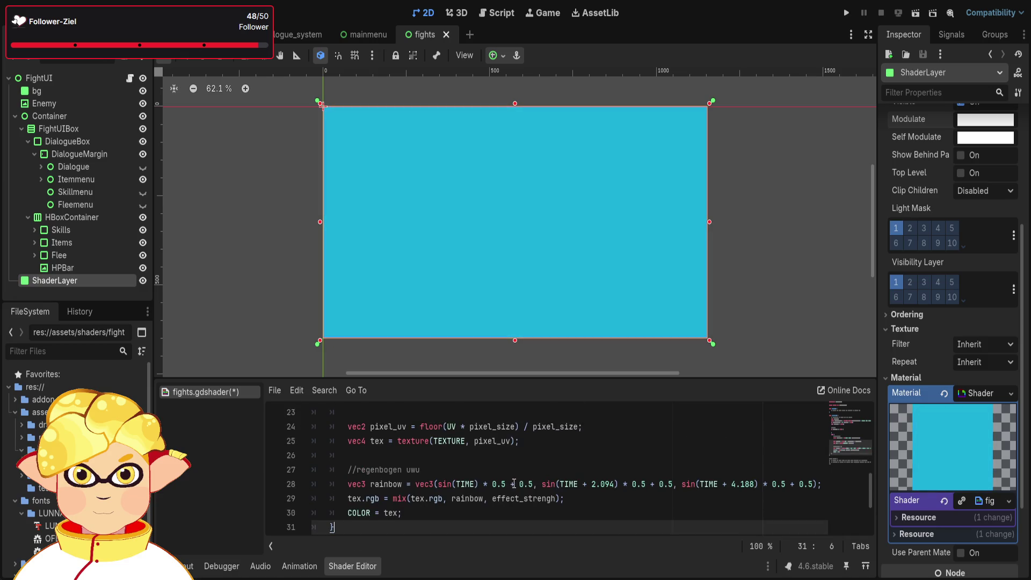
scroll(924, 305, "up", 2)
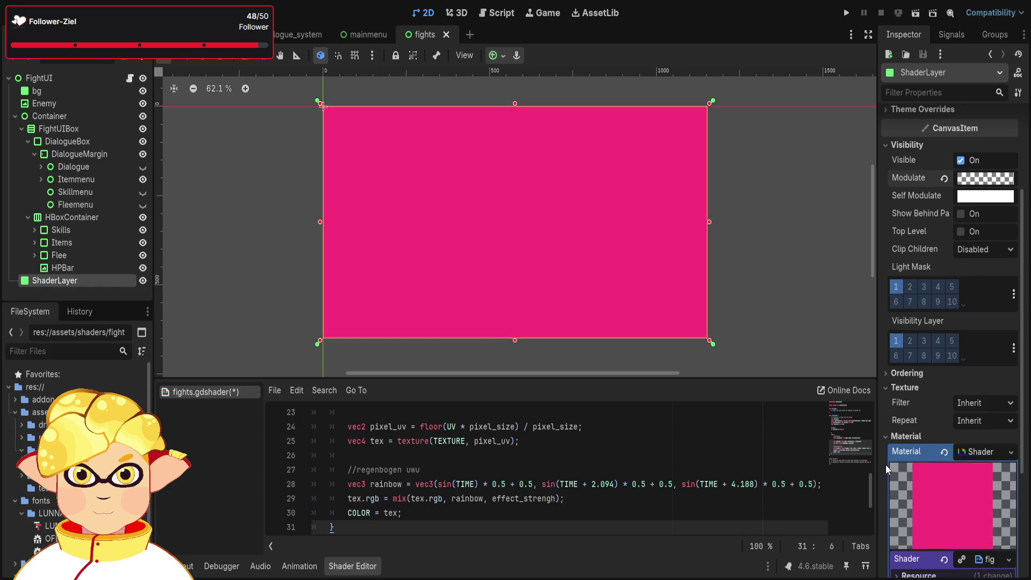
key("ctrl+z")
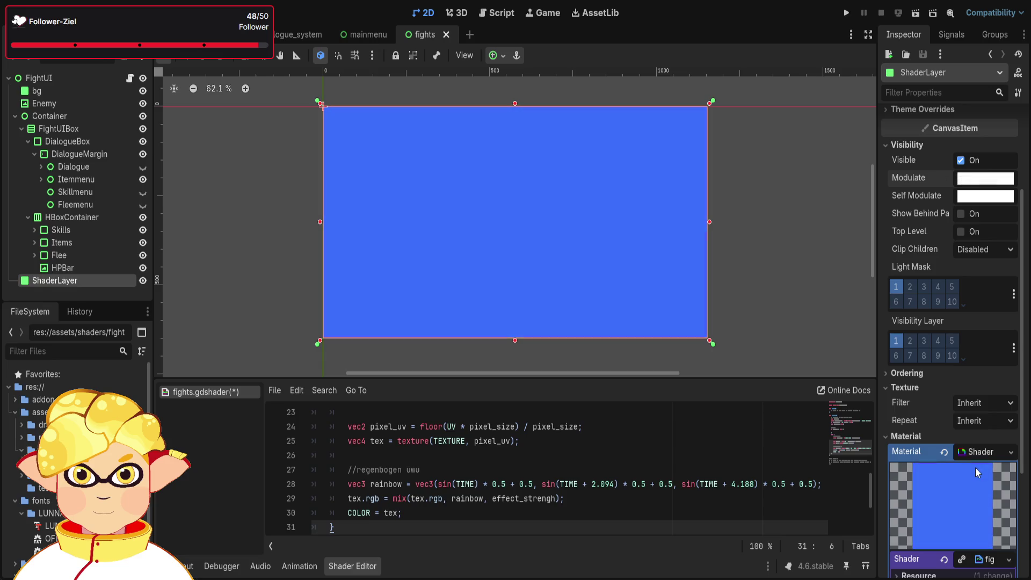
key("ctrl+shift+z")
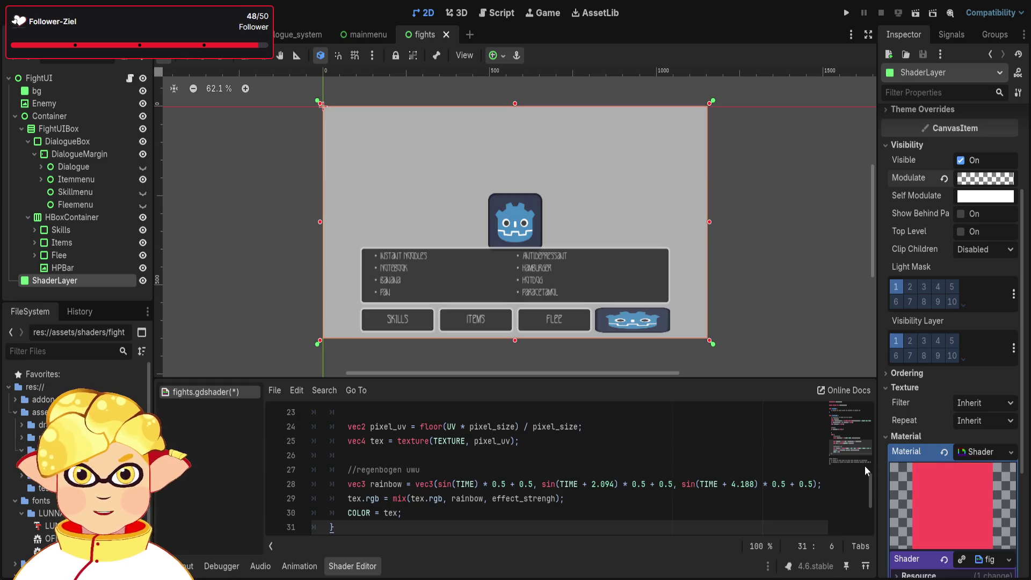
key("ctrl+z")
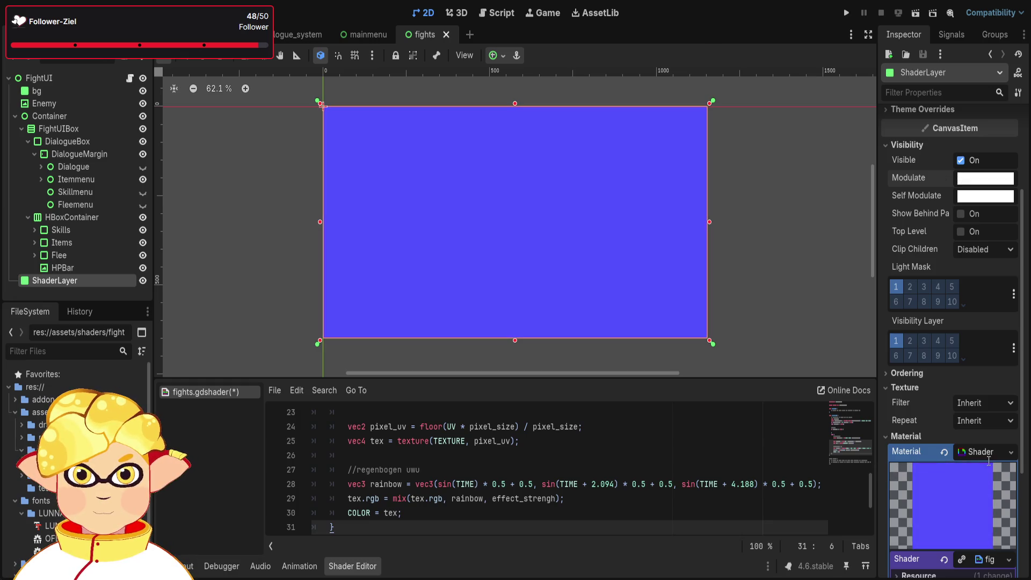
key("ctrl+z")
key("ctrl+z")
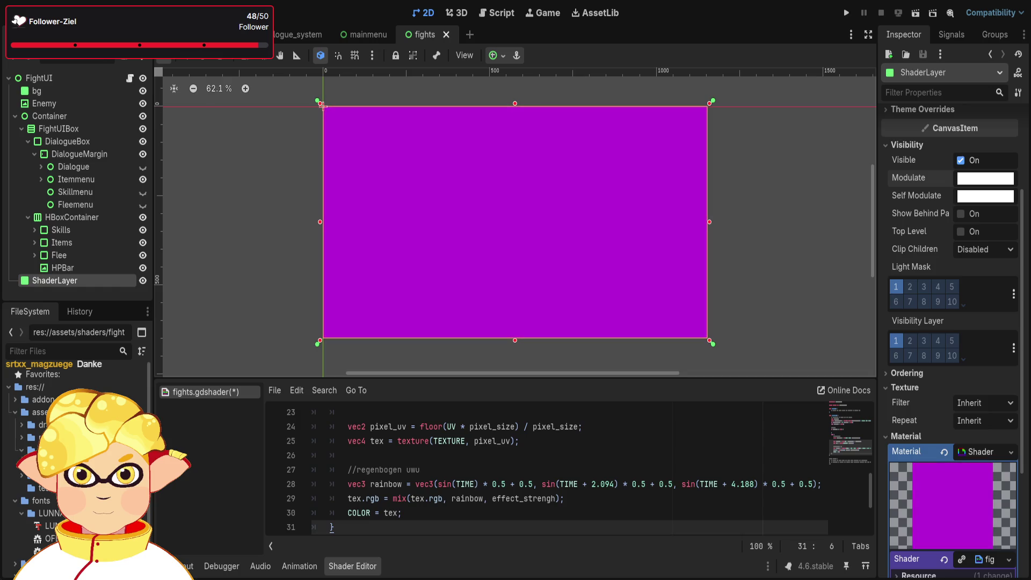
Review the rainbow mix code in fights.gdshader, down to the COLOR line.
scroll(354, 428, "down", 3)
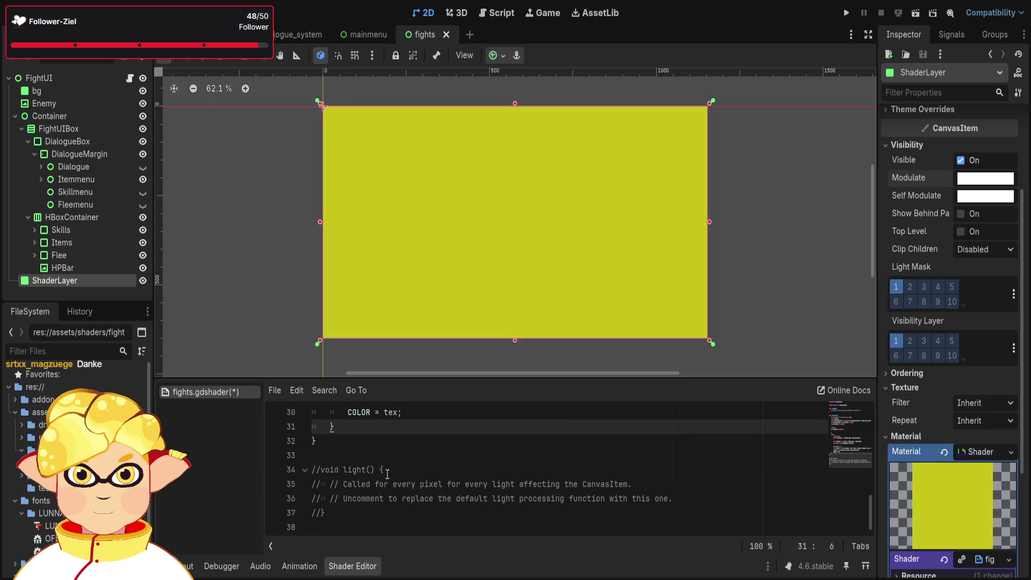
scroll(388, 474, "up", 1)
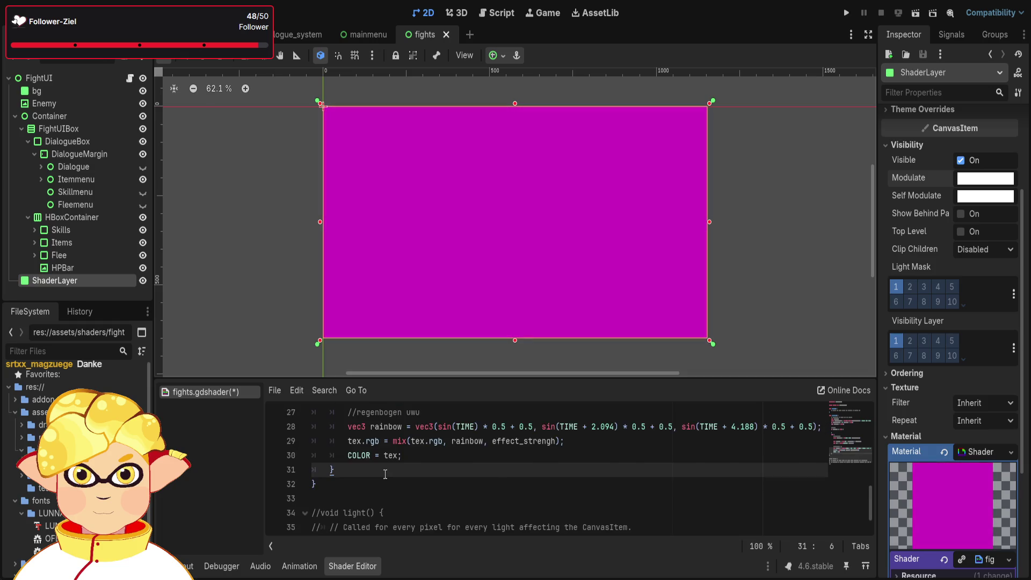
scroll(385, 475, "up", 1)
scroll(385, 474, "down", 1)
left_click(400, 456)
scroll(400, 456, "up", 2)
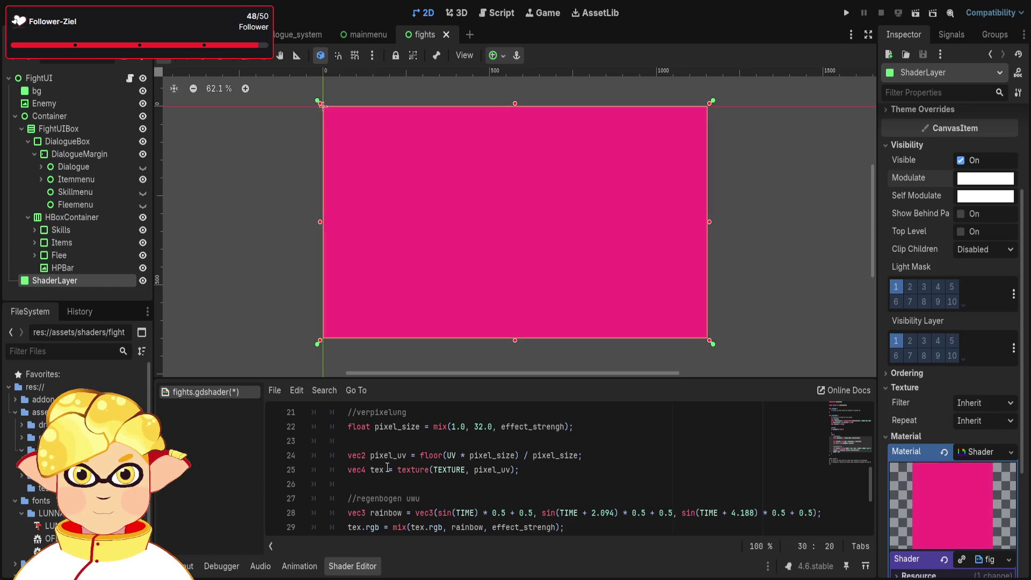
scroll(433, 476, "down", 1)
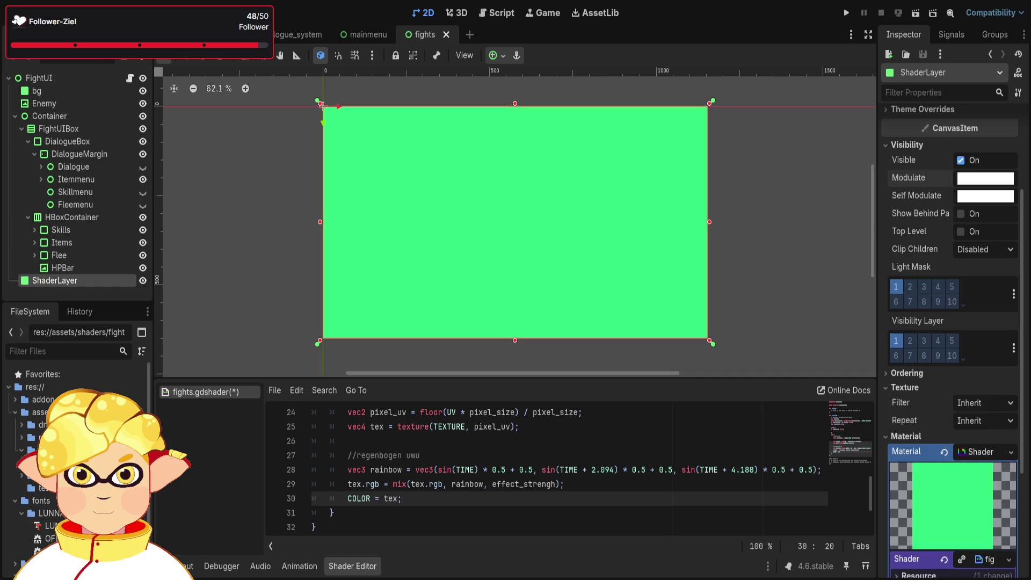
Restore the ShaderLayer's transparent Modulate so the fight UI shows beneath the shader.
key("ctrl+a")
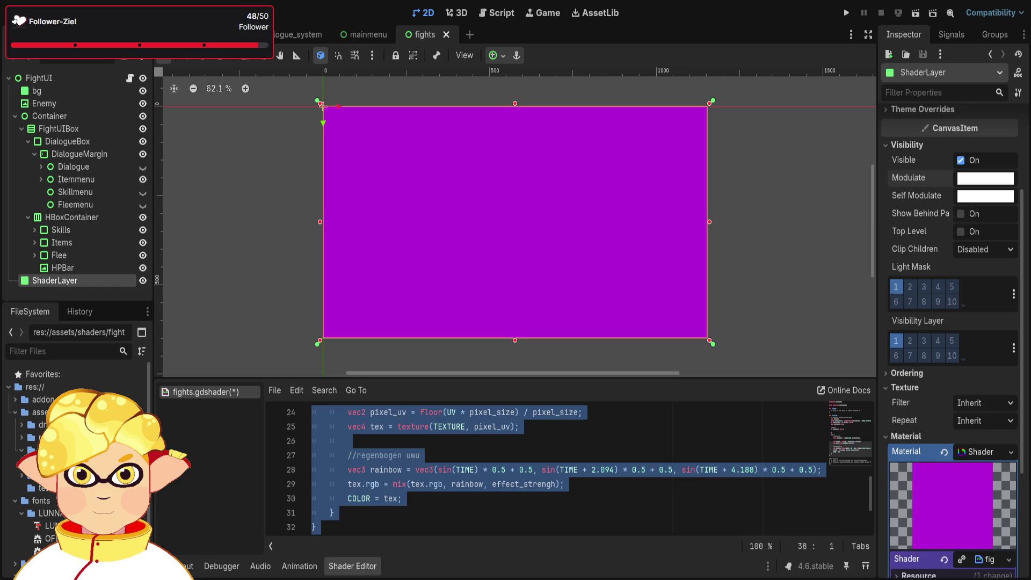
scroll(588, 534, "up", 4)
scroll(588, 534, "down", 3)
left_click(587, 534)
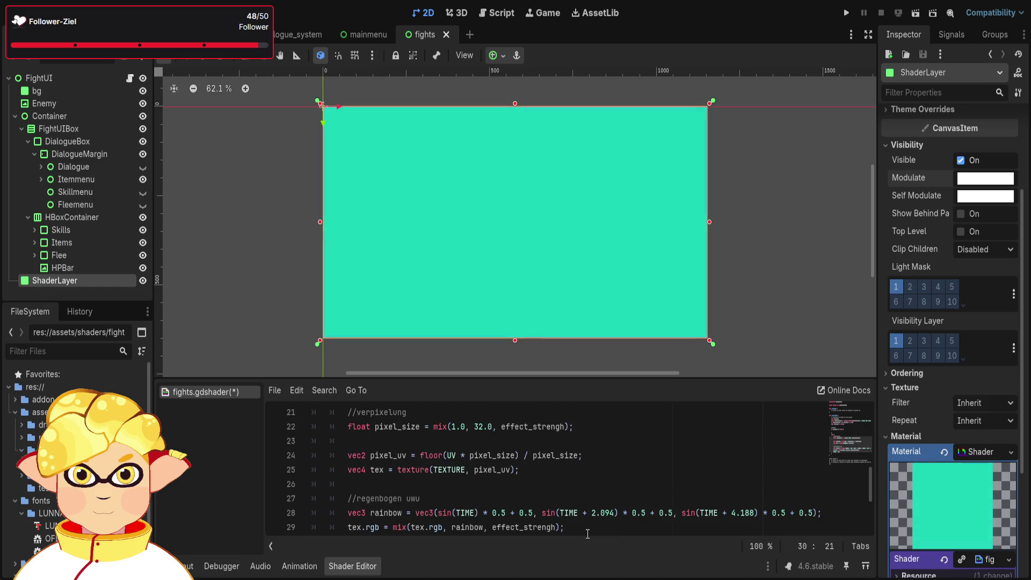
left_click(588, 529)
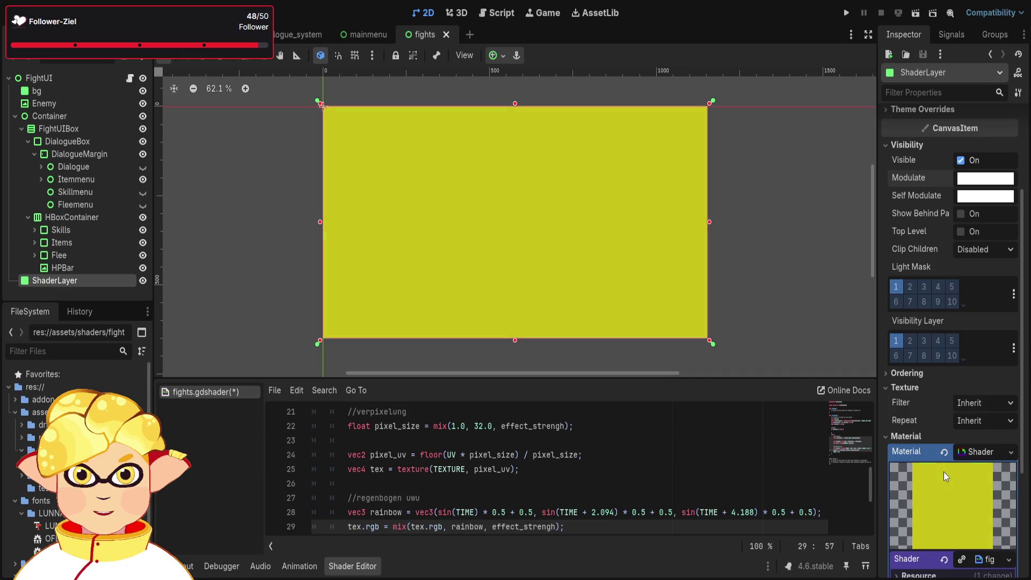
key("ctrl+z")
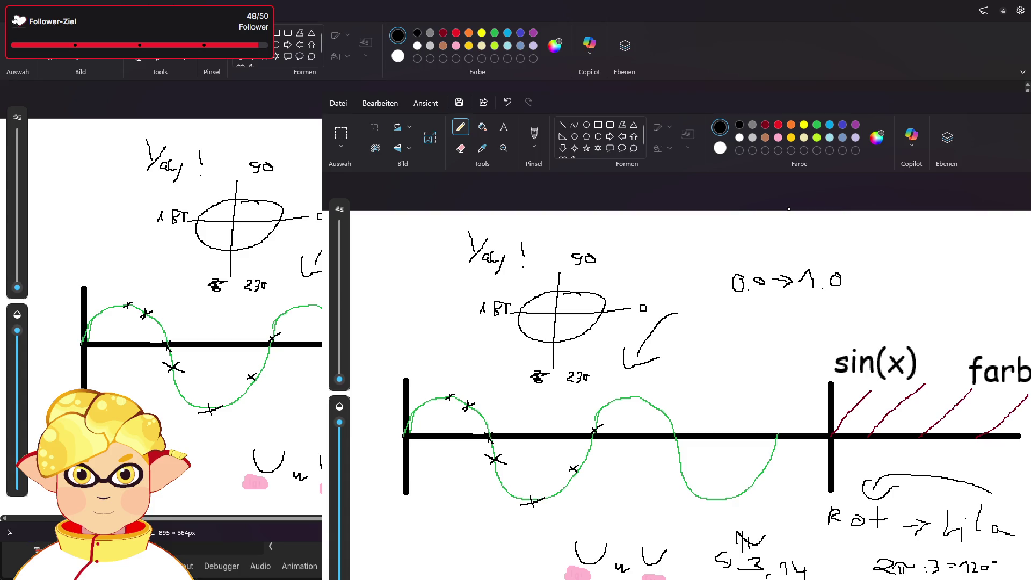
Switch from Paint back to the Godot editor showing sanity.gdshader.
key("alt+Tab")
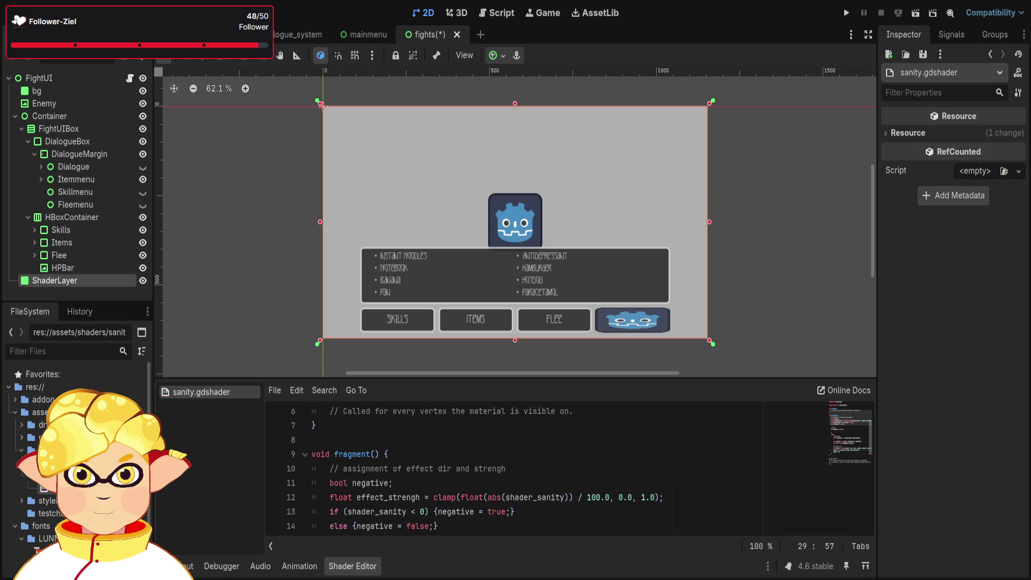
scroll(403, 486, "up", 2)
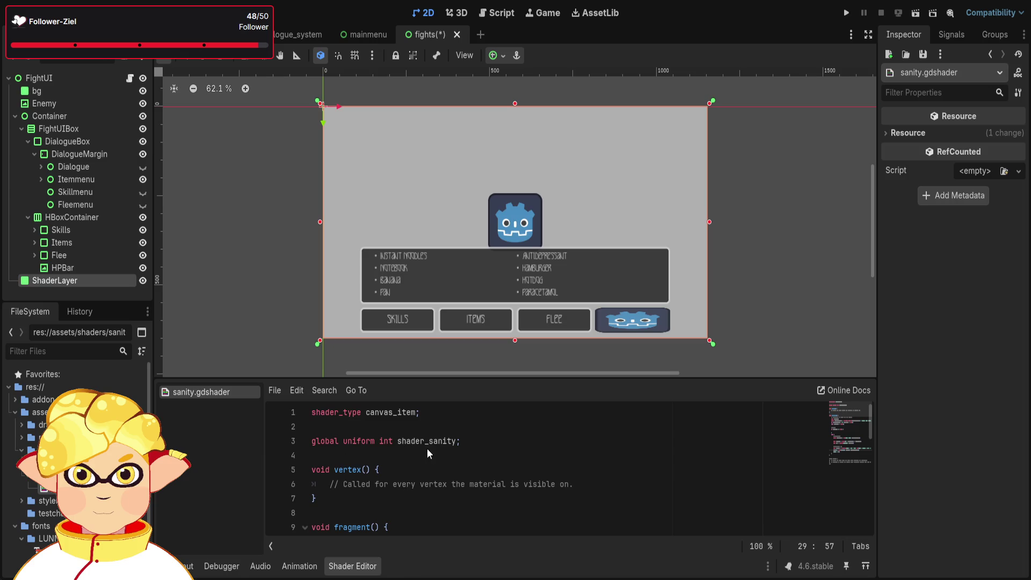
scroll(429, 457, "down", 10)
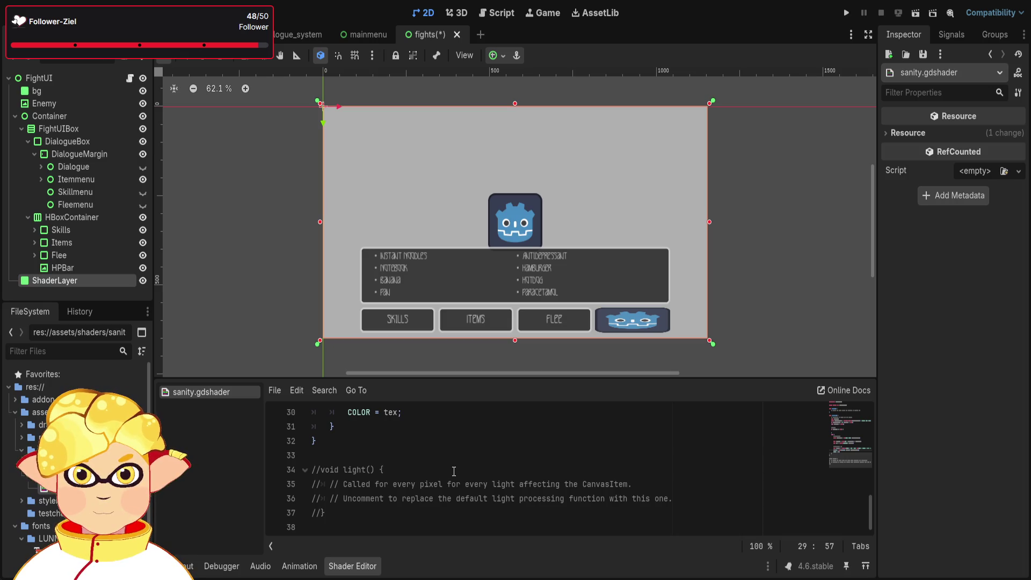
scroll(454, 471, "up", 3)
scroll(446, 473, "down", 3)
scroll(429, 484, "up", 4)
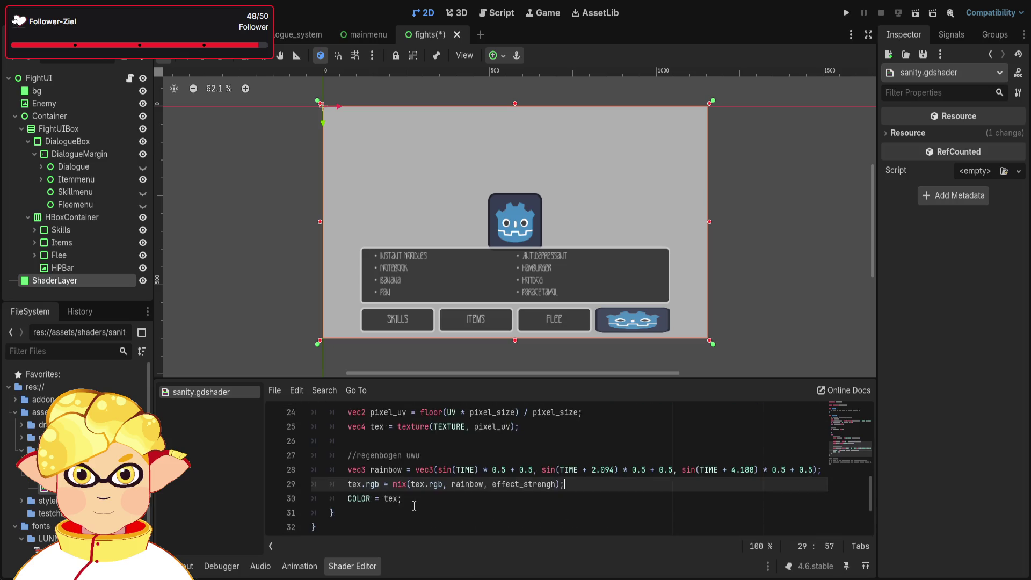
scroll(414, 506, "up", 2)
scroll(414, 506, "up", 4)
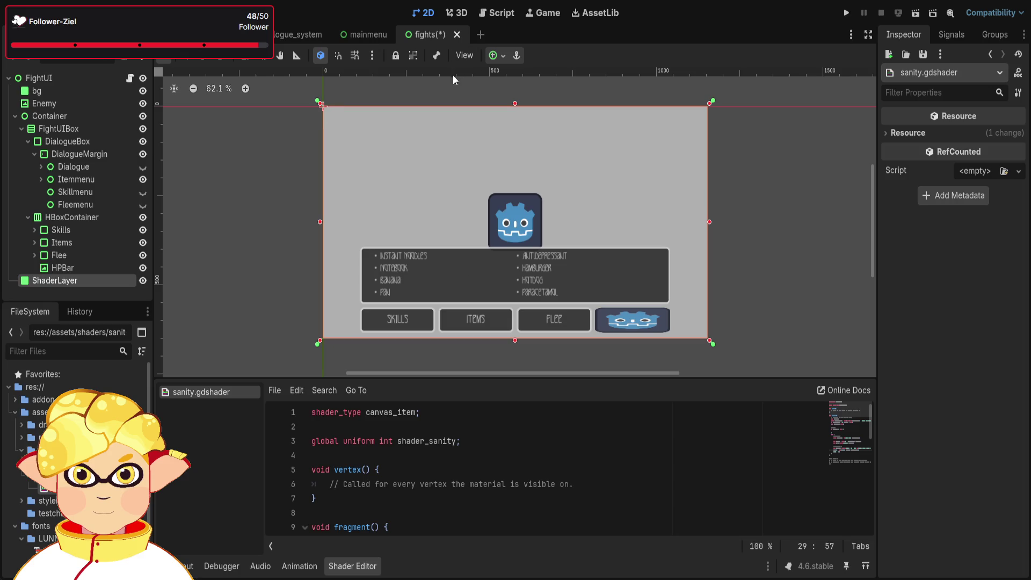
key("ctrl+s")
Check the ShaderLayer node's Material in the Inspector, then delete the node from the fights scene.
left_click(105, 278)
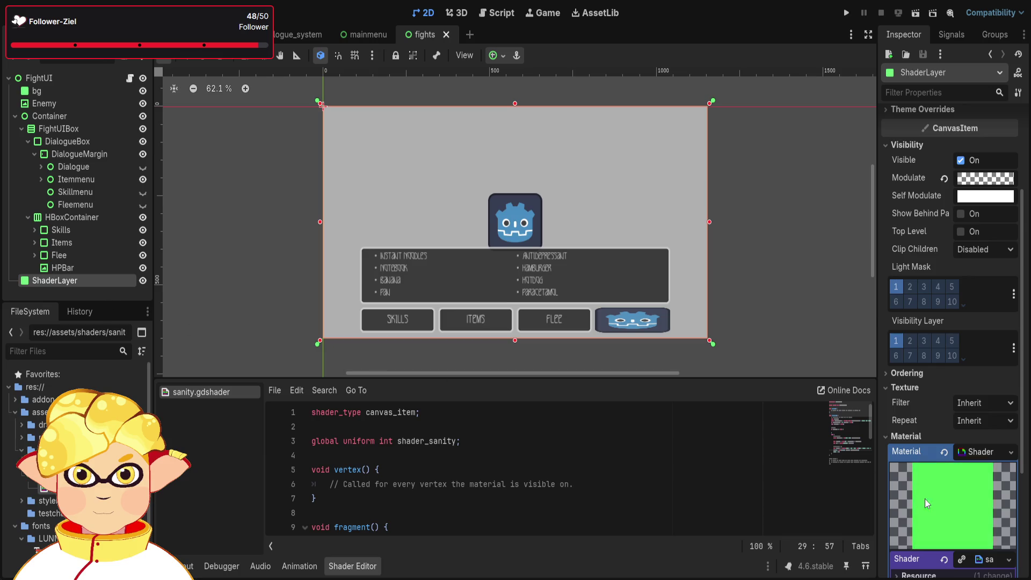
scroll(953, 537, "down", 2)
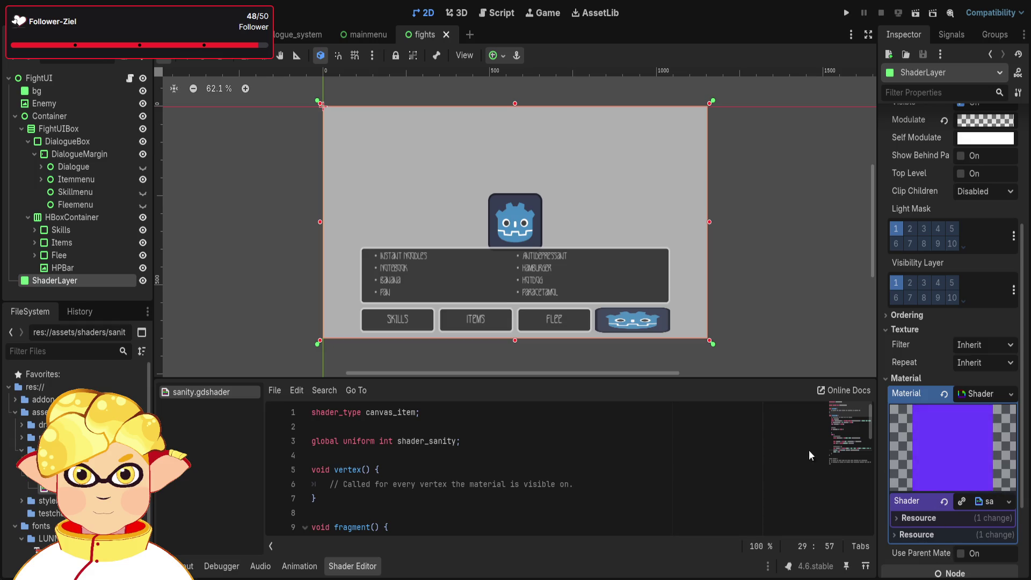
left_click(408, 172)
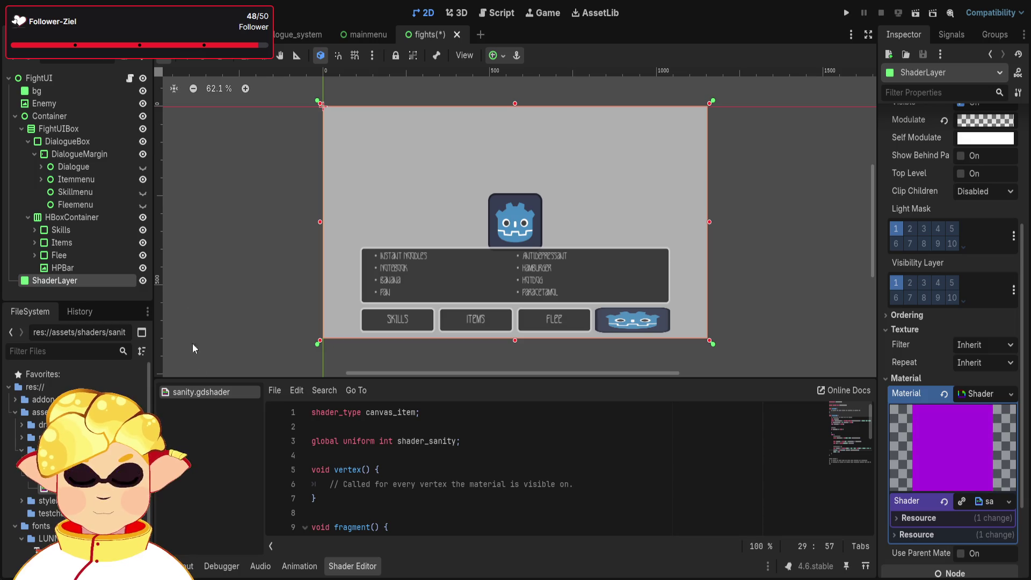
left_click(360, 374)
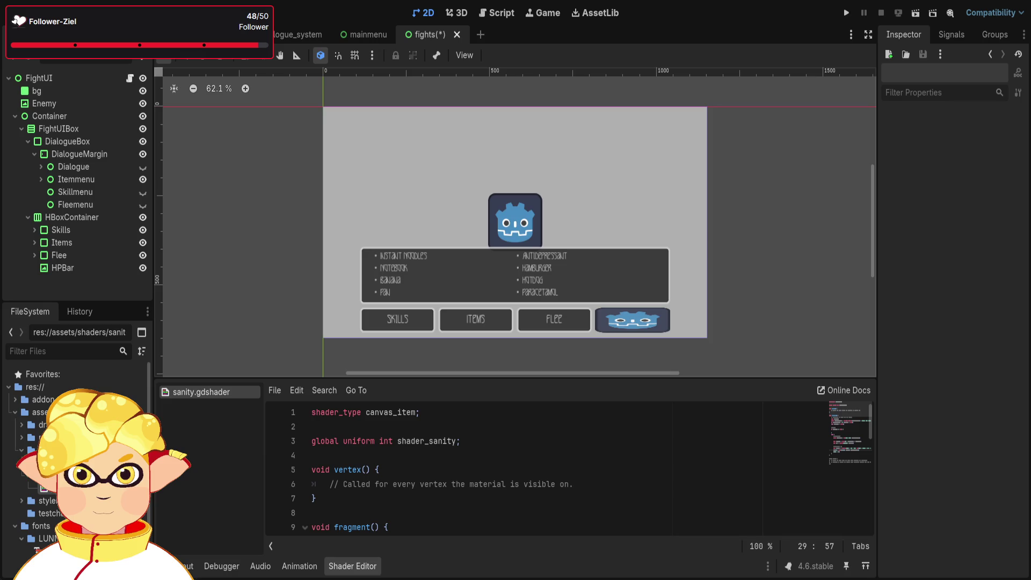
Add a ColorRect child under FightUI and expand its Visibility, Texture and Material sections.
left_click(27, 78)
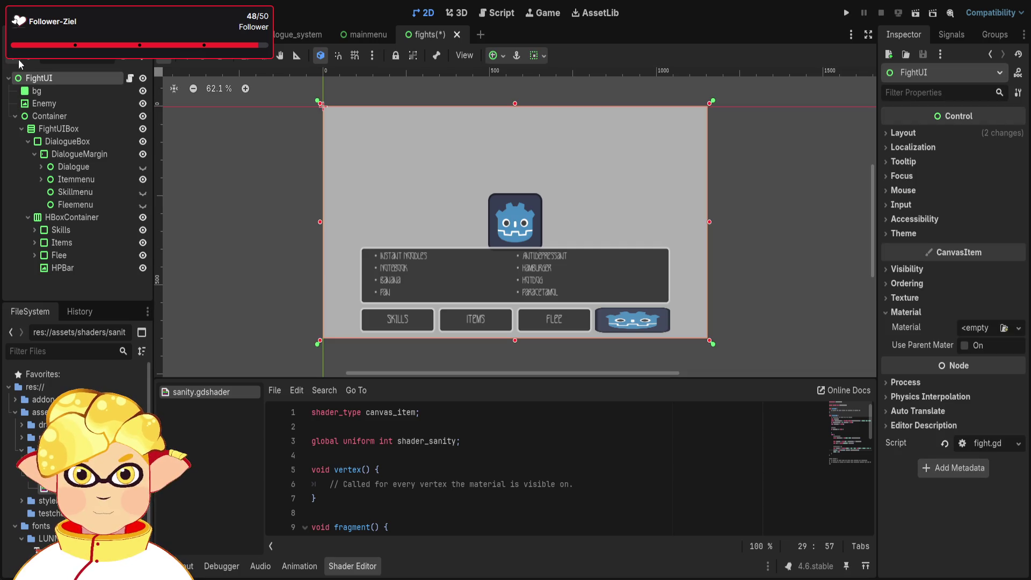
key("ctrl+v")
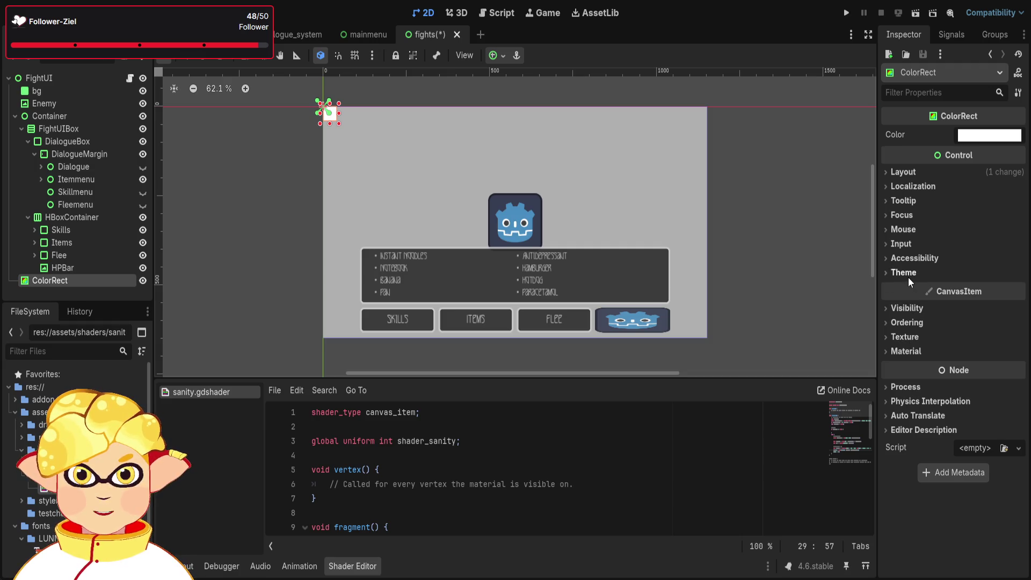
left_click(908, 306)
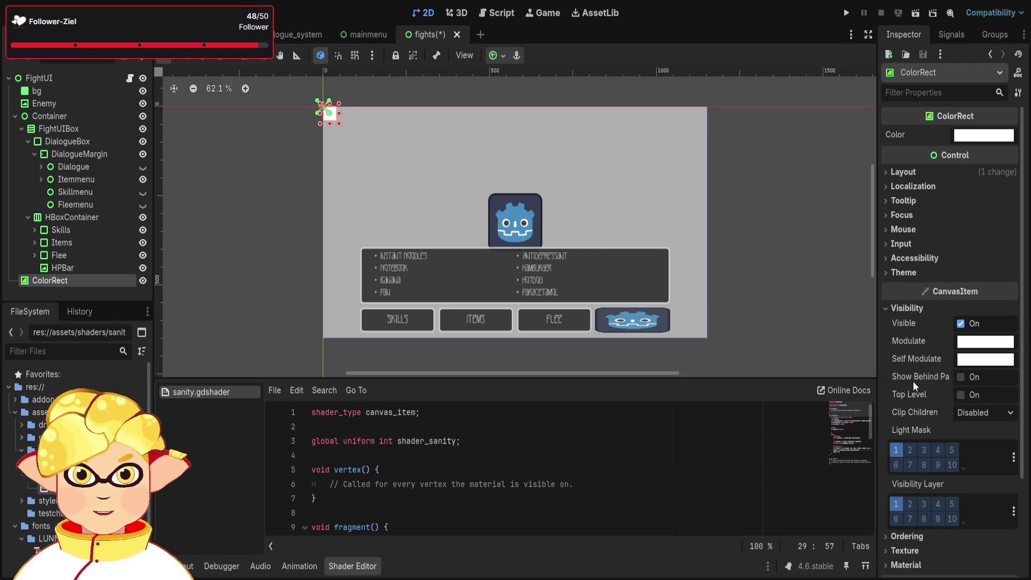
left_click(905, 550)
scroll(924, 484, "down", 5)
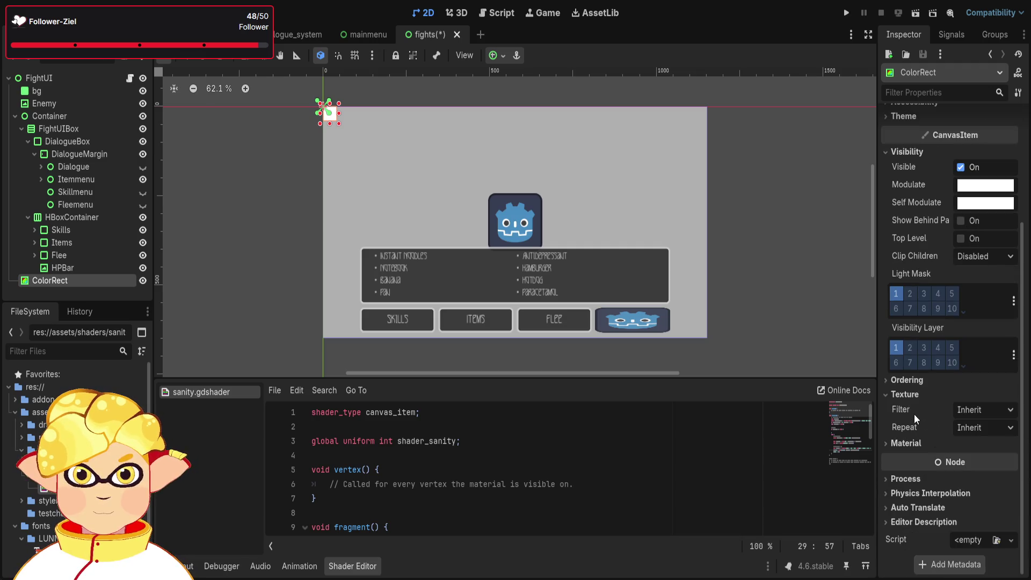
left_click(906, 443)
scroll(929, 438, "down", 1)
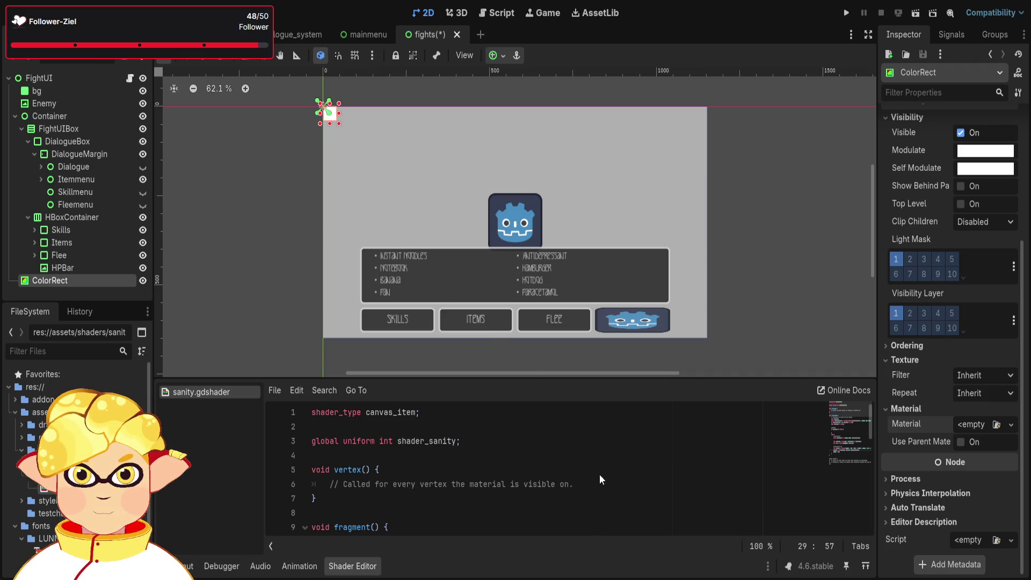
left_click(499, 464)
Save the scene, apply sanity.gdshader as the ColorRect's material, then switch to Paint.
key("ctrl+s")
mouse_move(54, 488)
left_mouse_down()
mouse_move(908, 451)
mouse_move(975, 425)
left_mouse_up()
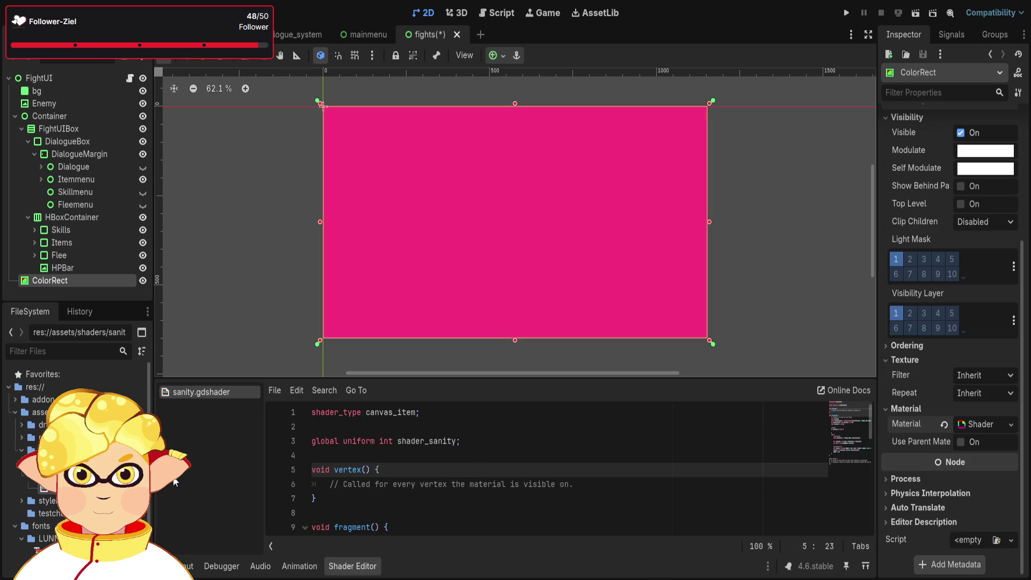
key("alt+Tab")
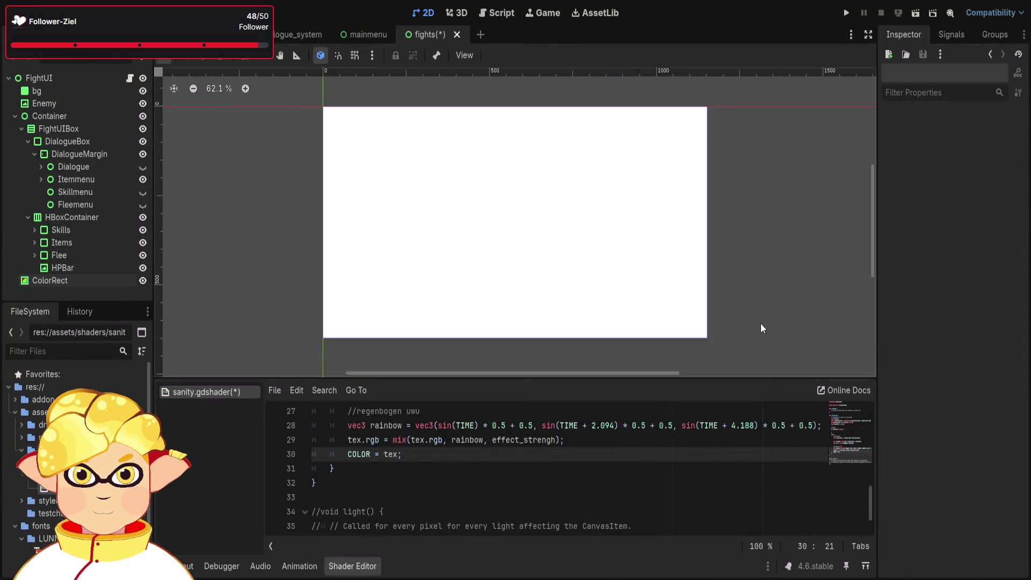
Make the full-screen ColorRect transparent again over the fight UI and save the fights scene.
left_click(652, 307)
scroll(591, 486, "up", 2)
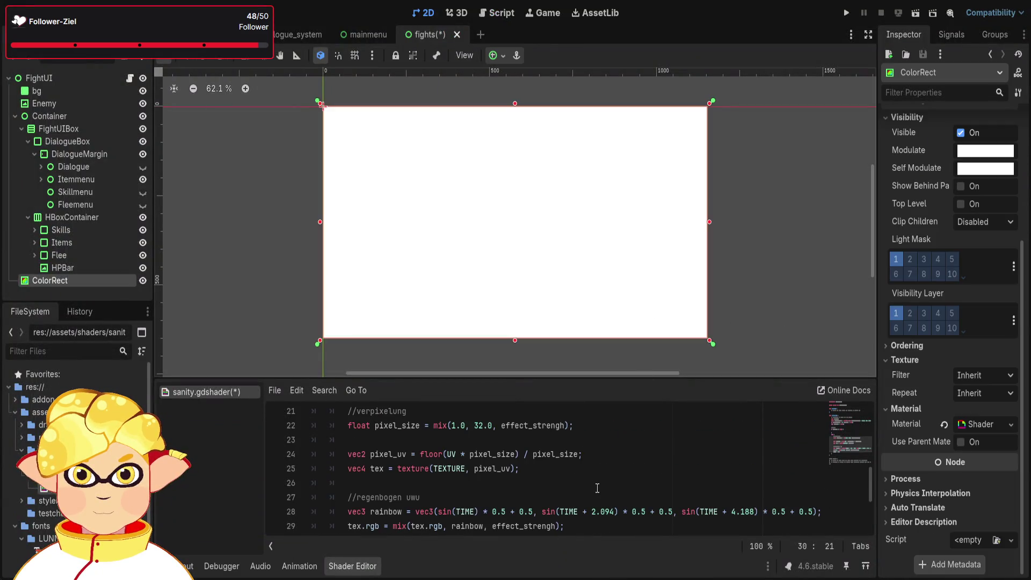
left_click(597, 486)
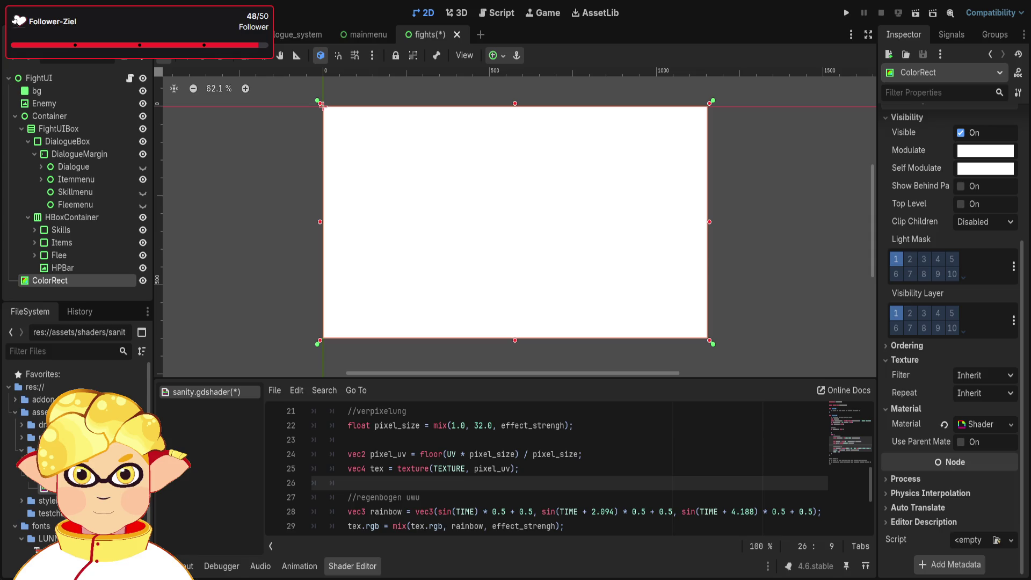
left_click(750, 276)
left_click(655, 288)
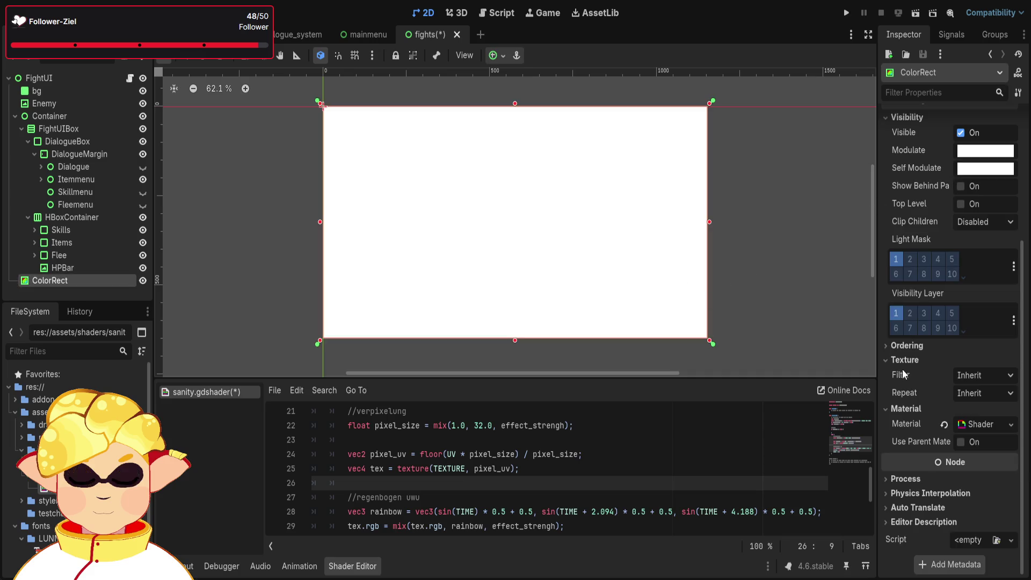
key("ctrl+z")
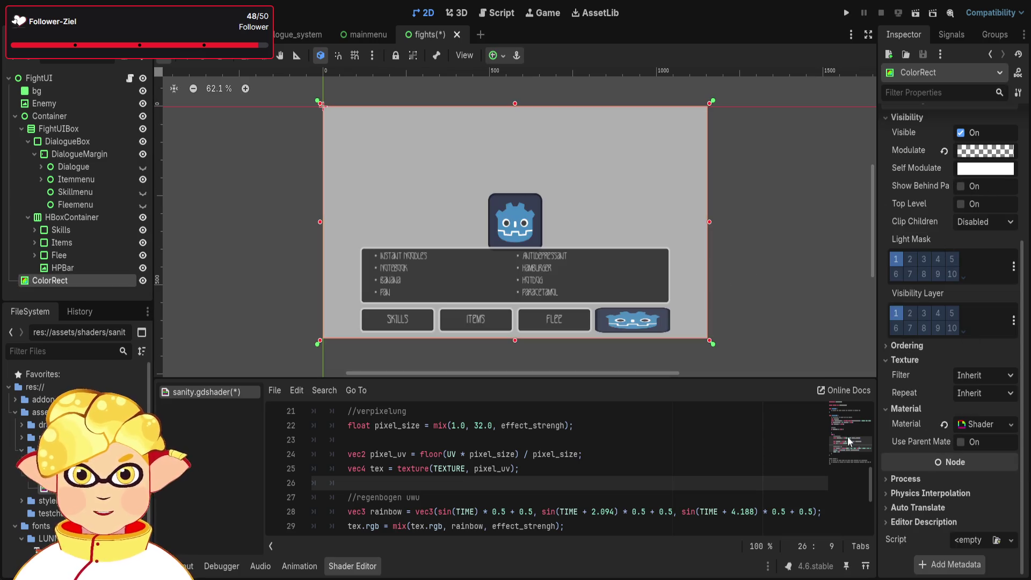
left_click(776, 287)
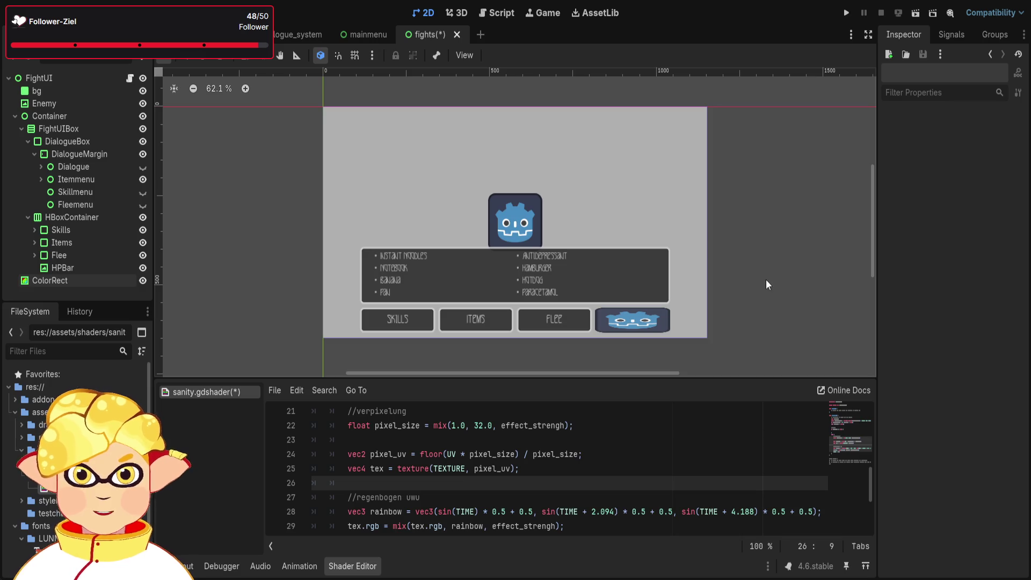
key("ctrl+s")
left_click(129, 78)
Read through _process and its button() call, down to button()'s last branch in fight.gd.
scroll(462, 301, "down", 7)
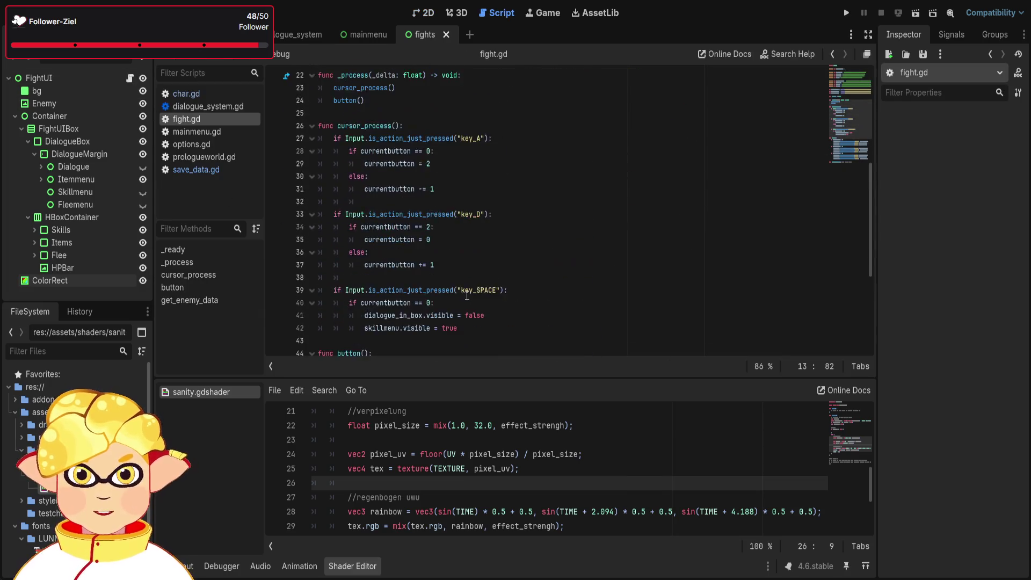
scroll(467, 296, "up", 2)
left_click(546, 182)
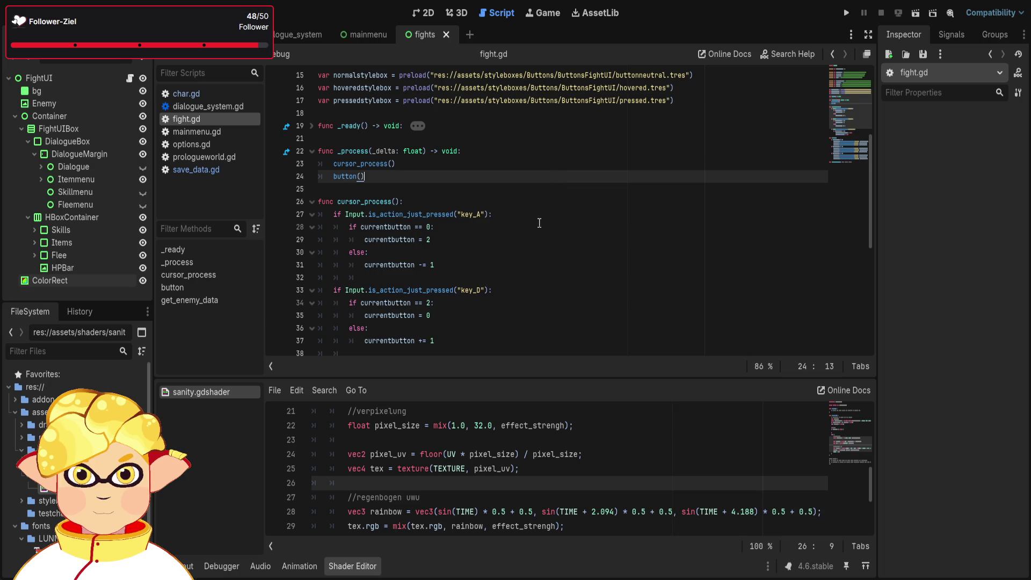
scroll(549, 241, "down", 5)
scroll(549, 240, "down", 2)
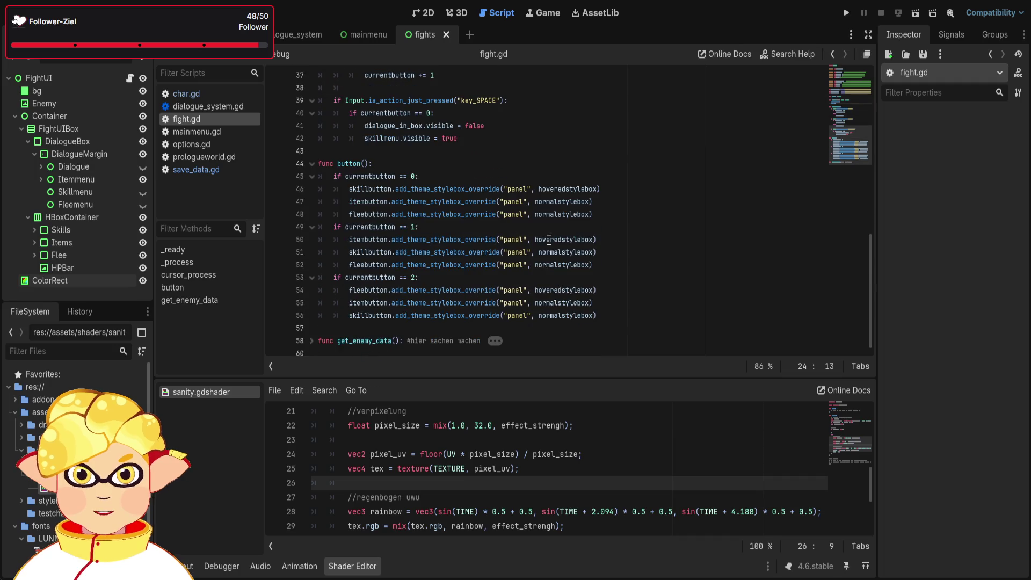
left_click(642, 290)
left_click(645, 315)
left_click(646, 328)
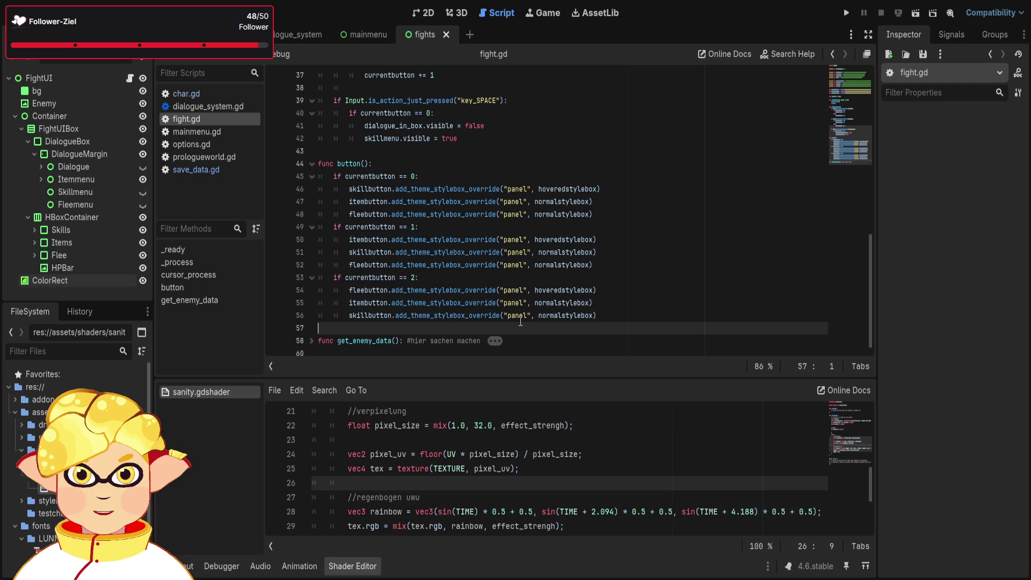
Select the whole button() function body, then deselect it and scroll through the code.
mouse_move(592, 315)
left_mouse_down()
mouse_move(483, 301)
mouse_move(323, 164)
mouse_move(318, 176)
left_mouse_up()
left_click(649, 259)
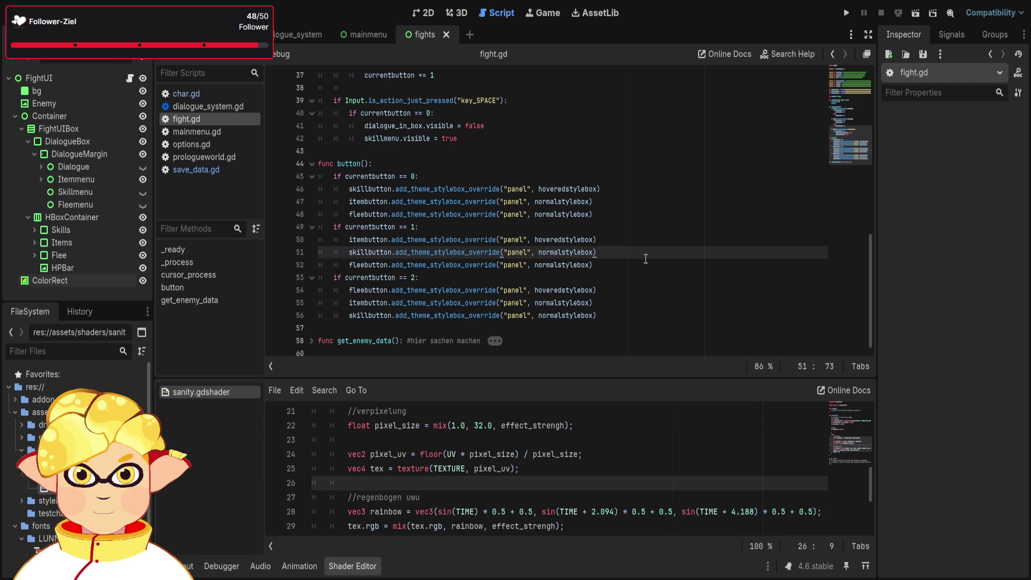
scroll(645, 258, "up", 2)
scroll(646, 259, "down", 1)
scroll(645, 258, "up", 1)
scroll(646, 258, "down", 2)
scroll(645, 258, "up", 2)
scroll(645, 258, "down", 2)
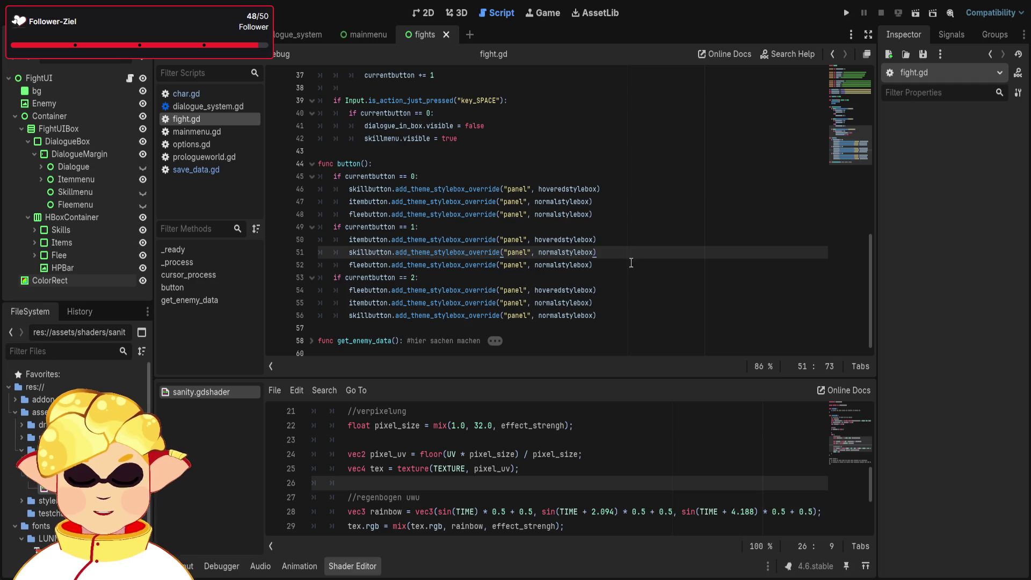
Replace cursor_process()'s key_A, key_D and key_SPACE handling with a single indented pass.
left_click(618, 311)
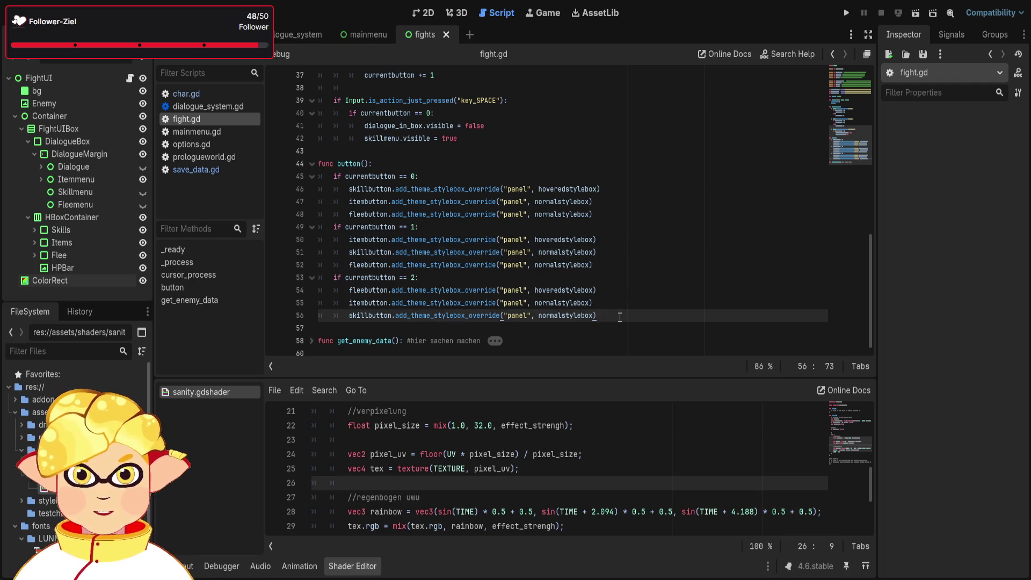
scroll(615, 311, "up", 5)
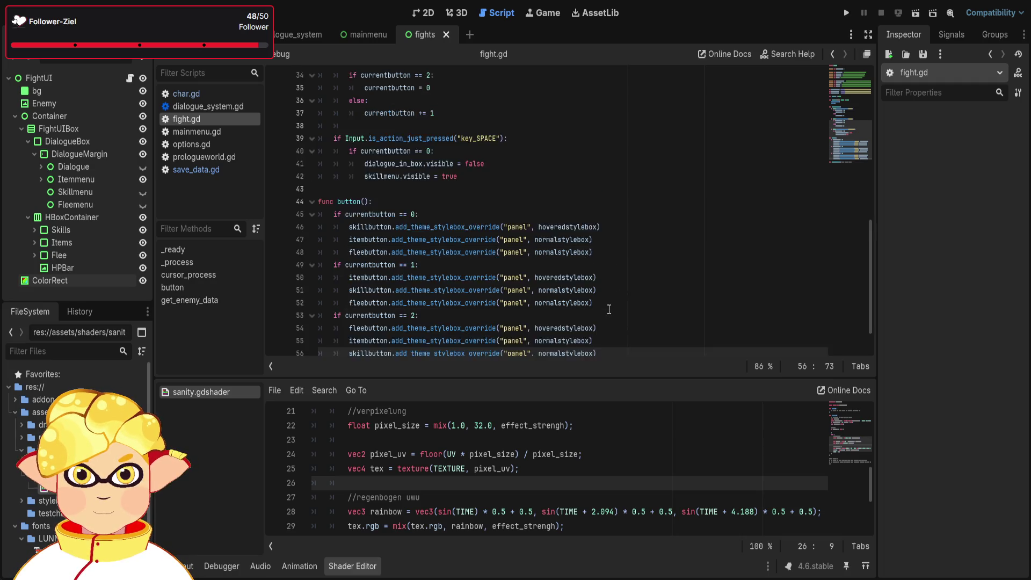
scroll(609, 309, "up", 1)
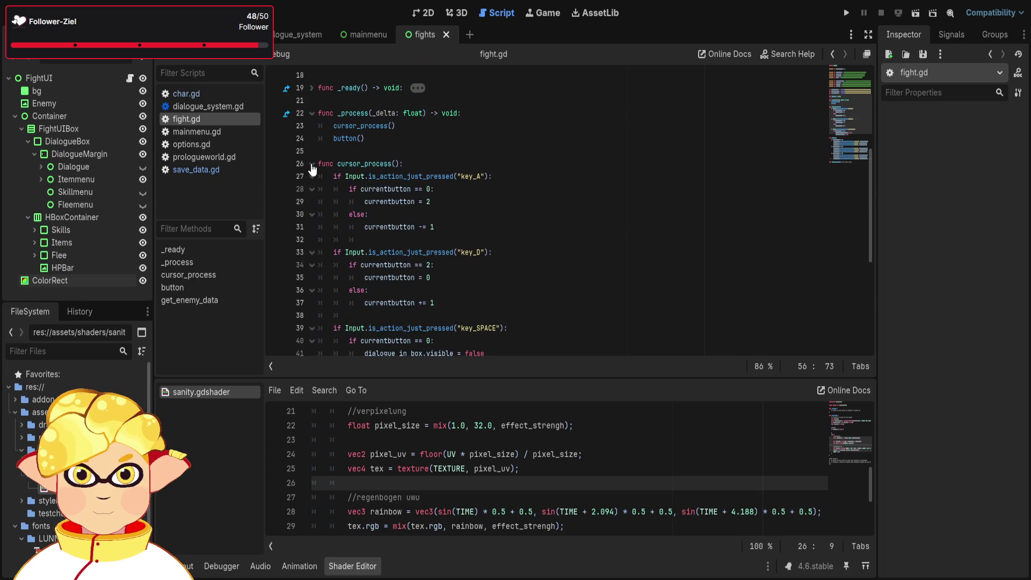
scroll(313, 162, "down", 3)
scroll(440, 301, "up", 2)
mouse_move(458, 328)
left_mouse_down()
mouse_move(444, 290)
mouse_move(332, 143)
left_mouse_up()
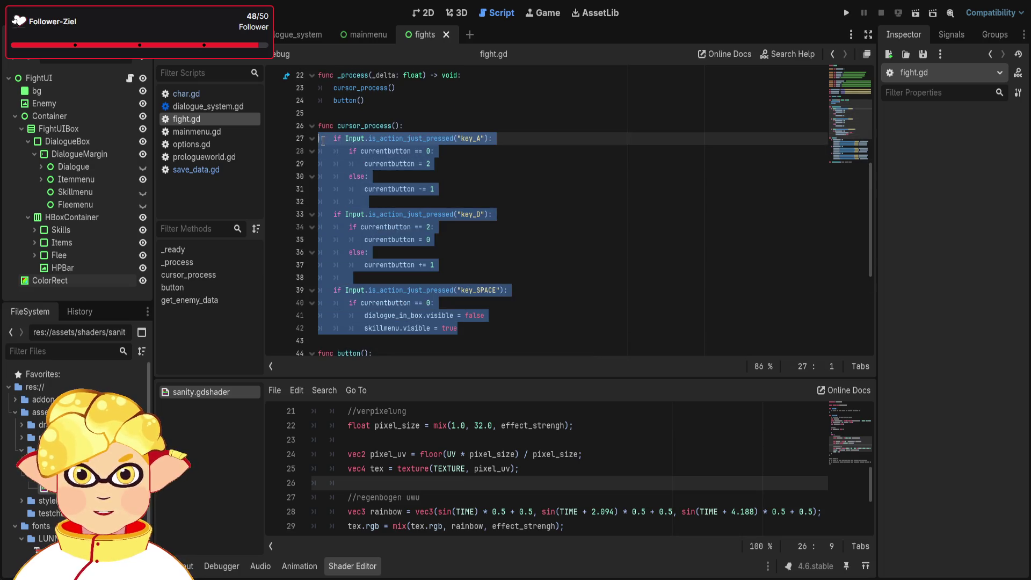
key("BackSpace")
key("Tab")
type("pass")
left_click(670, 317)
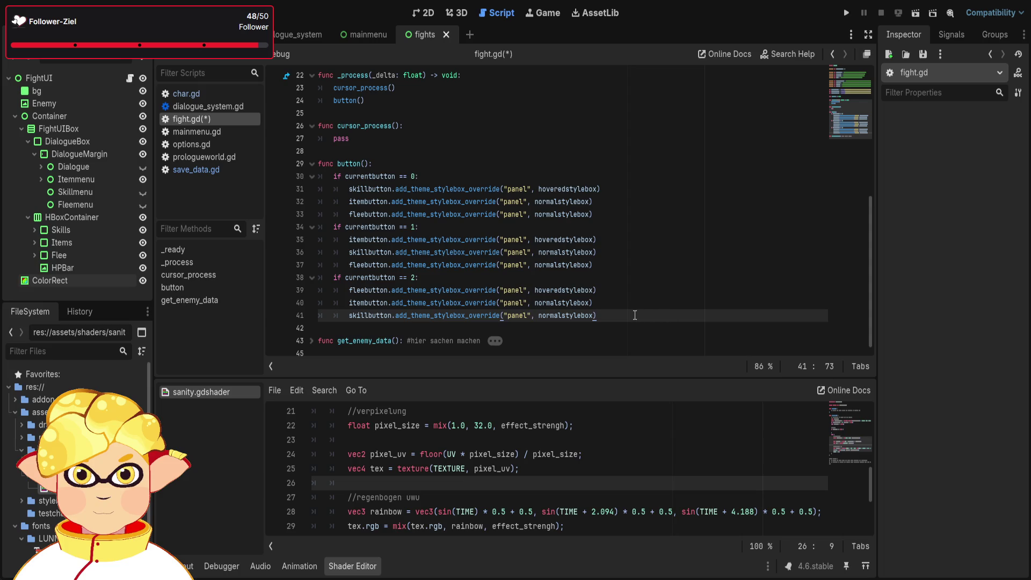
scroll(630, 315, "up", 7)
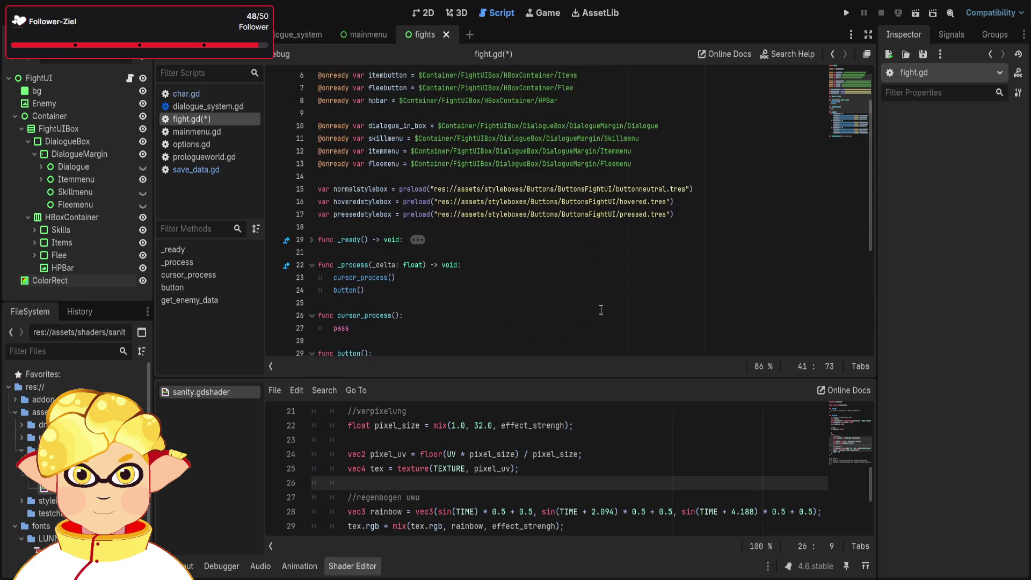
Select the Fleemenu node path on line 13, then select HPBar to show its properties.
left_click_drag(640, 223, 411, 227)
left_click(642, 231)
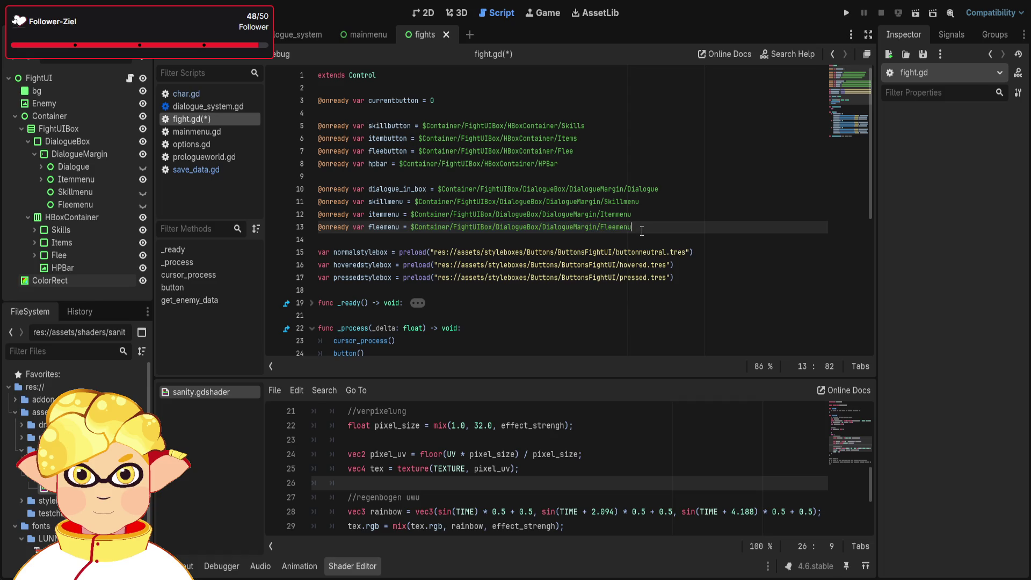
left_click_drag(638, 230, 412, 227)
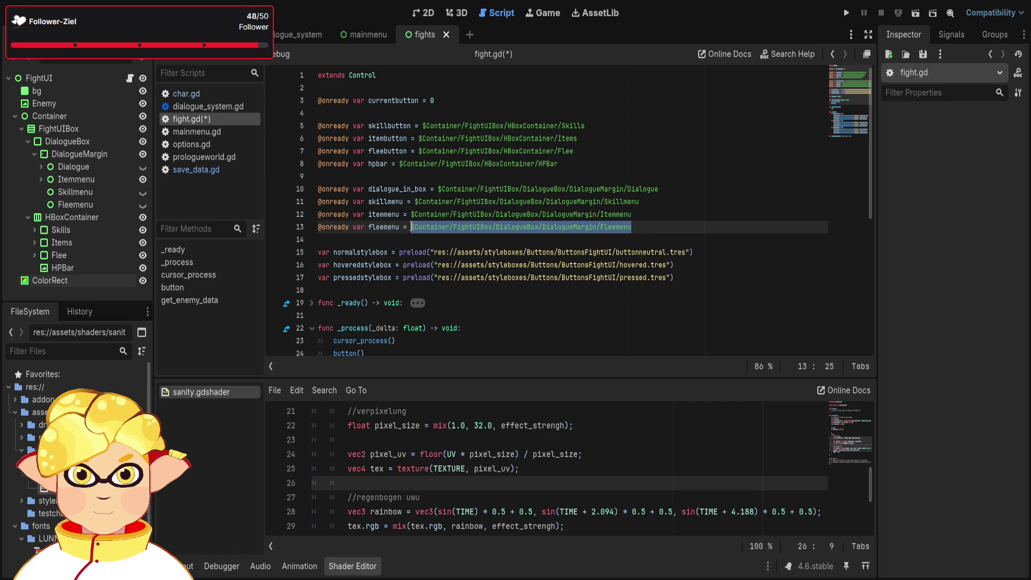
left_click(645, 227)
left_click(62, 267)
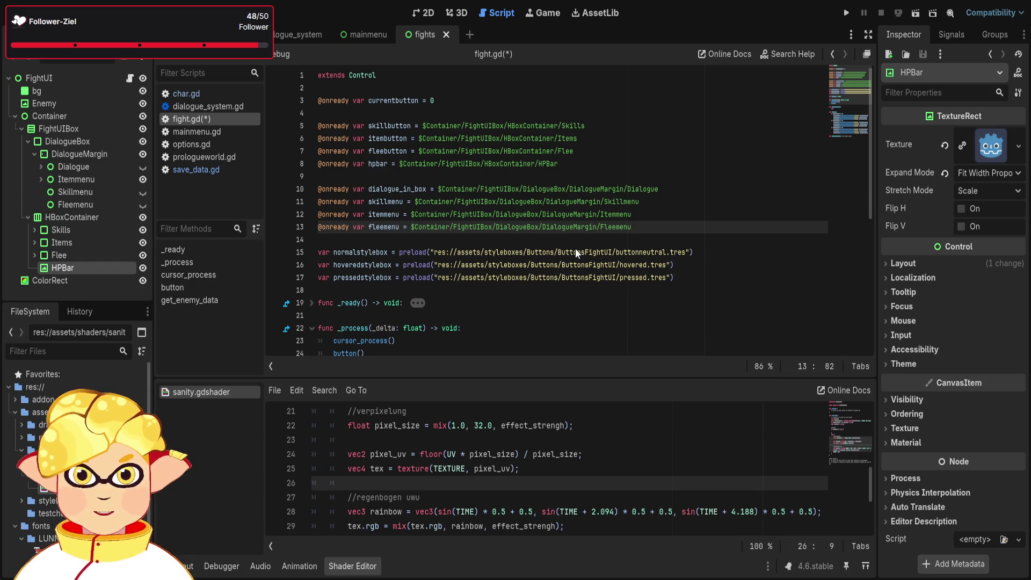
scroll(668, 225, "down", 7)
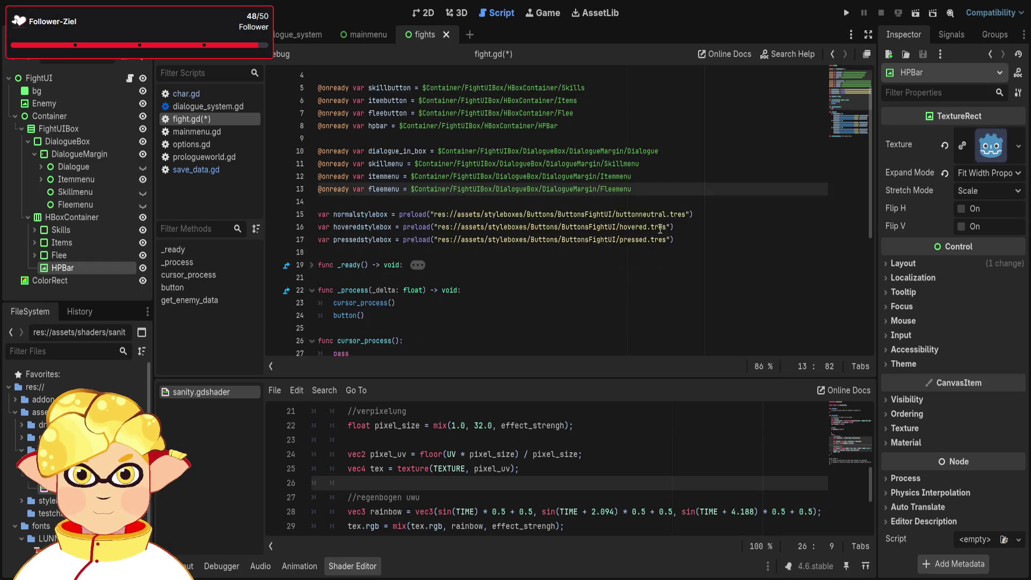
Collapse the button() function and leave a blank line after it for a new function.
left_click(614, 314)
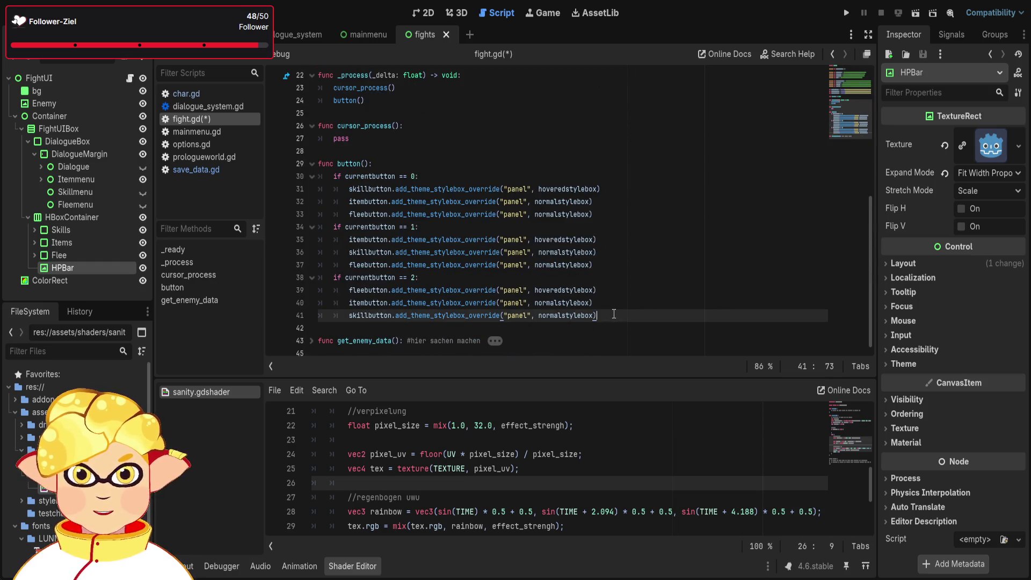
left_click(311, 163)
scroll(347, 224, "up", 4)
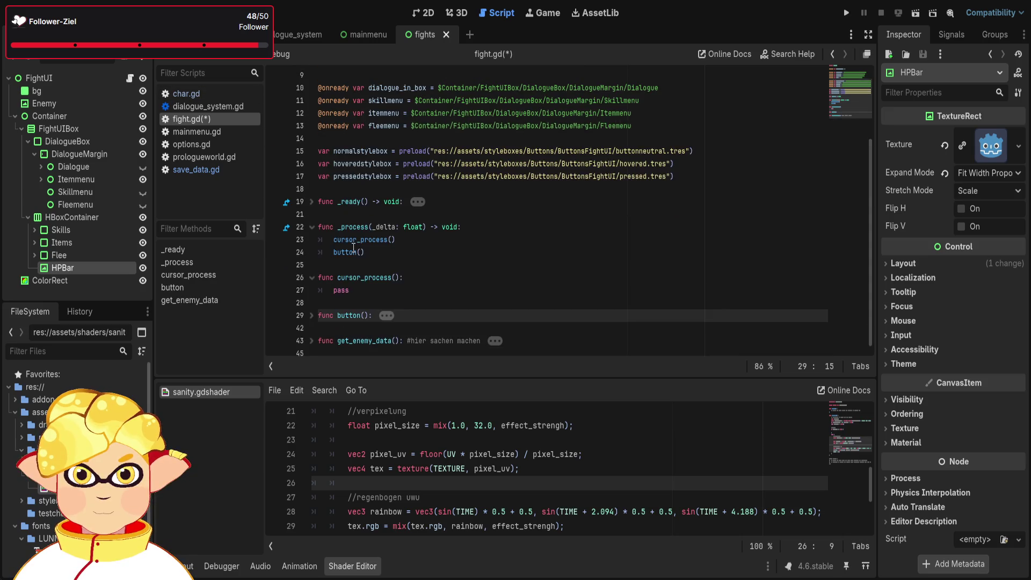
left_click(365, 329)
key("Left")
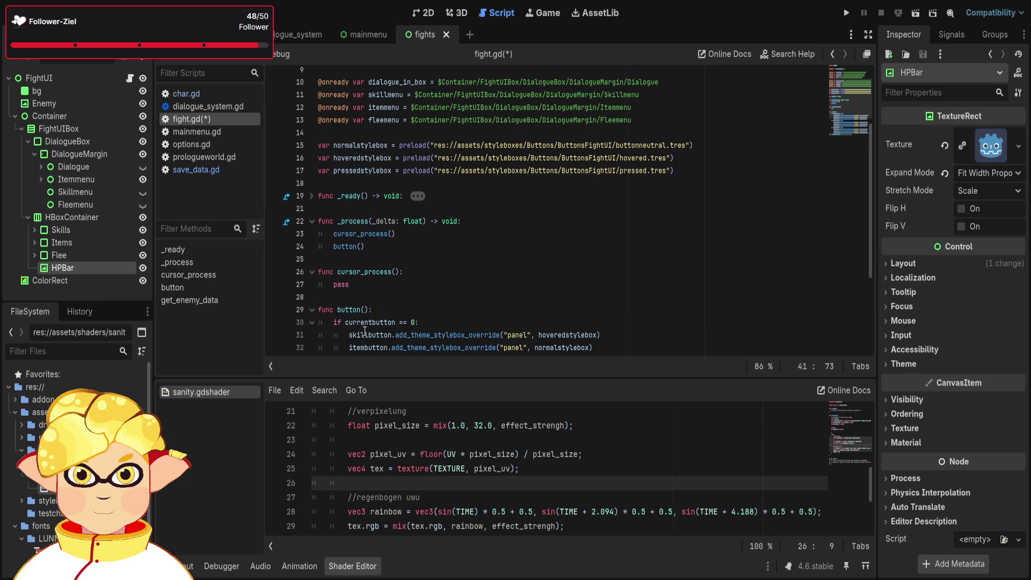
scroll(364, 330, "down", 4)
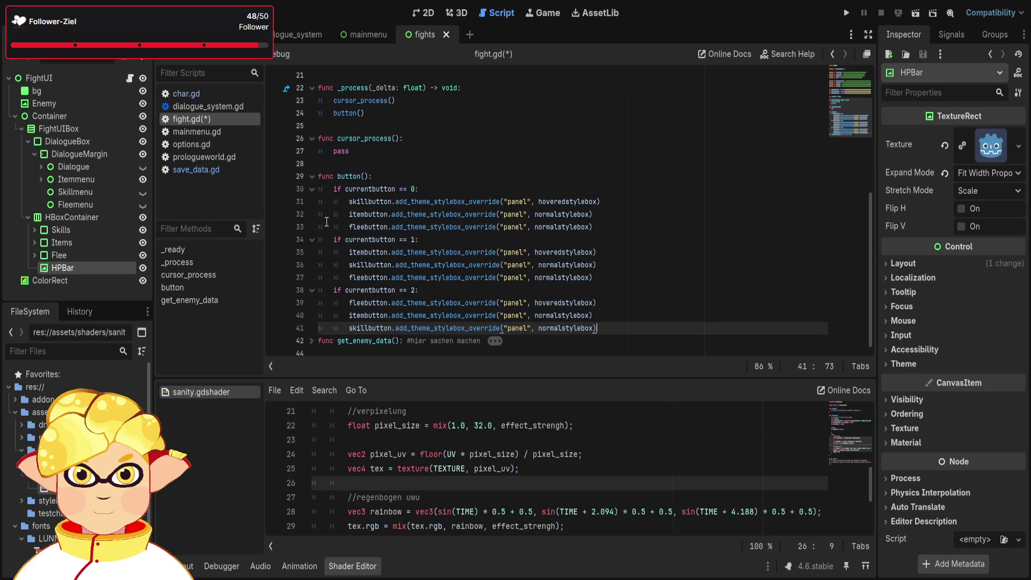
key("Return")
key("Return")
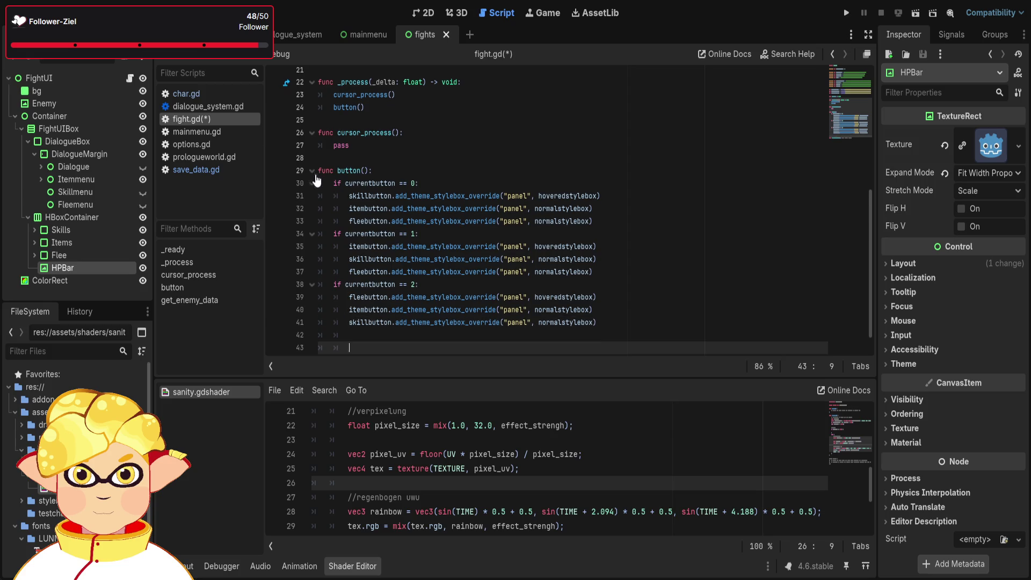
left_click(312, 172)
key("BackSpace")
key("BackSpace")
key("BackSpace")
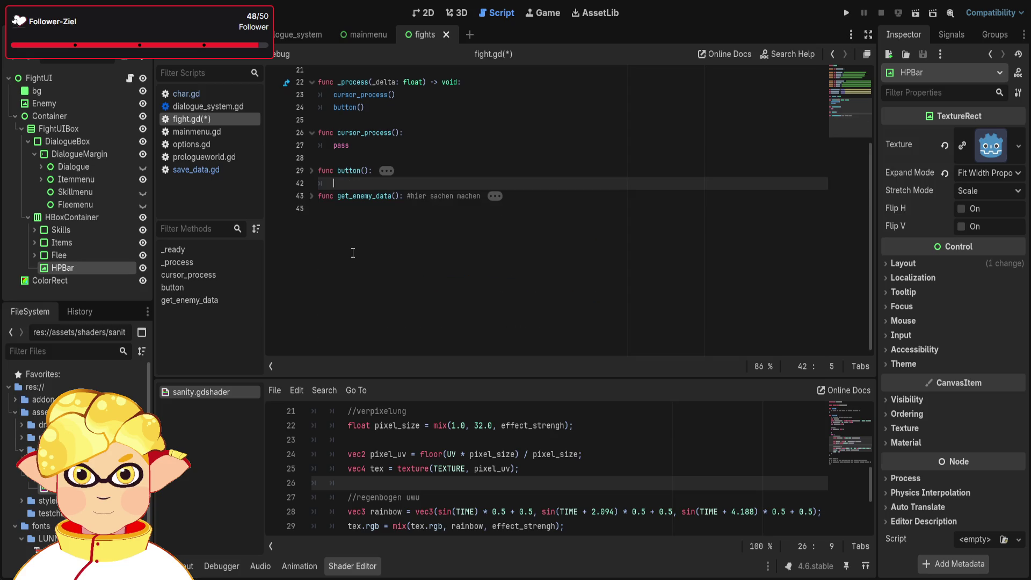
key("Return")
key("Return")
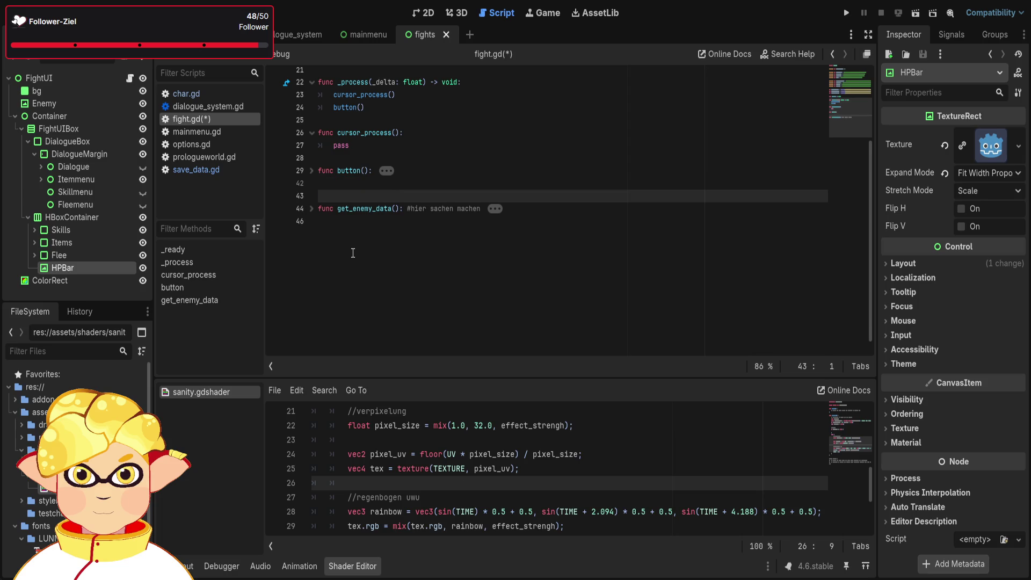
key("Down")
key("Up")
Write 'func ui_process():' with a 'pass' body, fixing the name from UI_process to ui_process.
type("func")
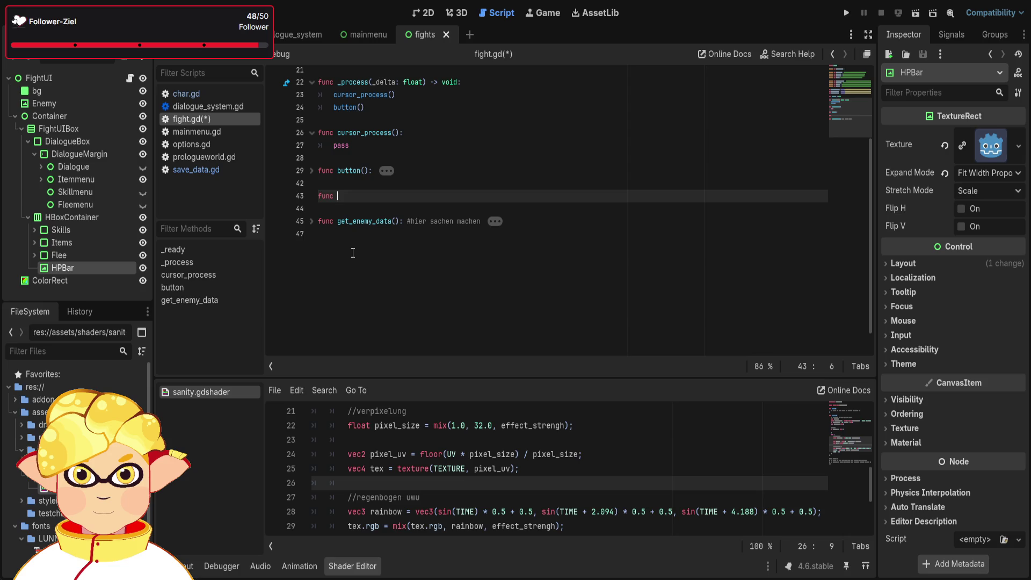
scroll(353, 253, "up", 3)
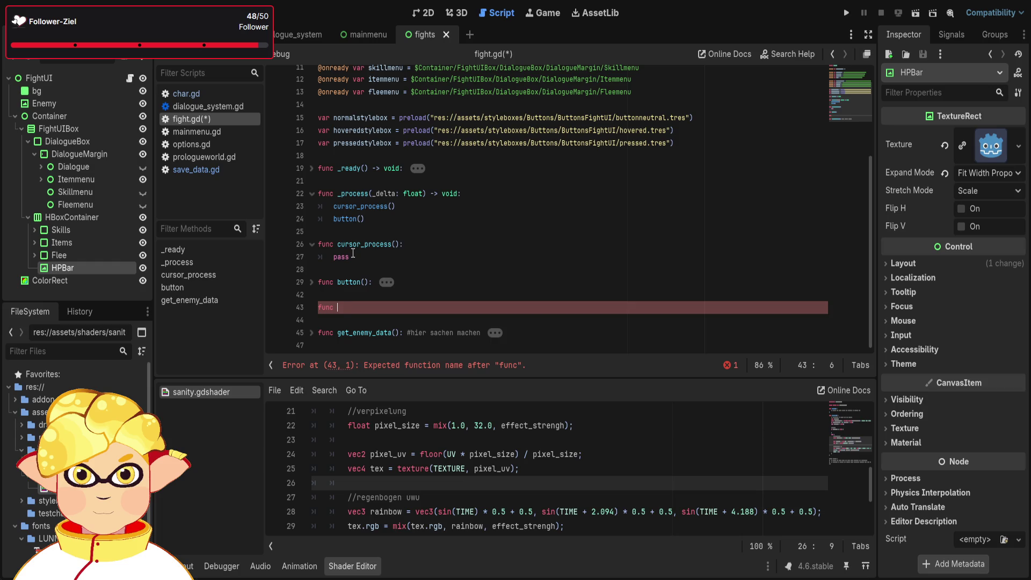
type("UI_")
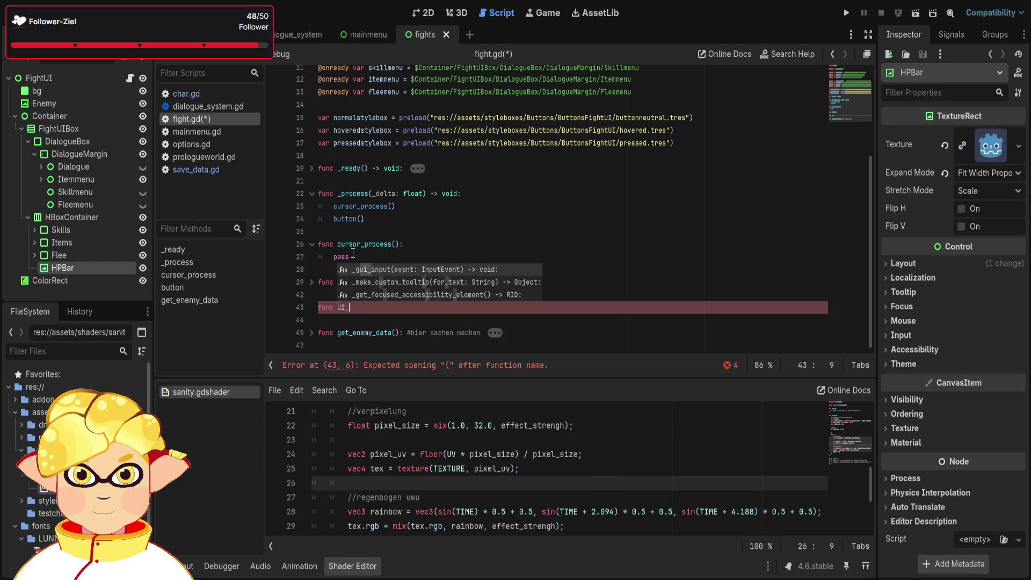
type("process")
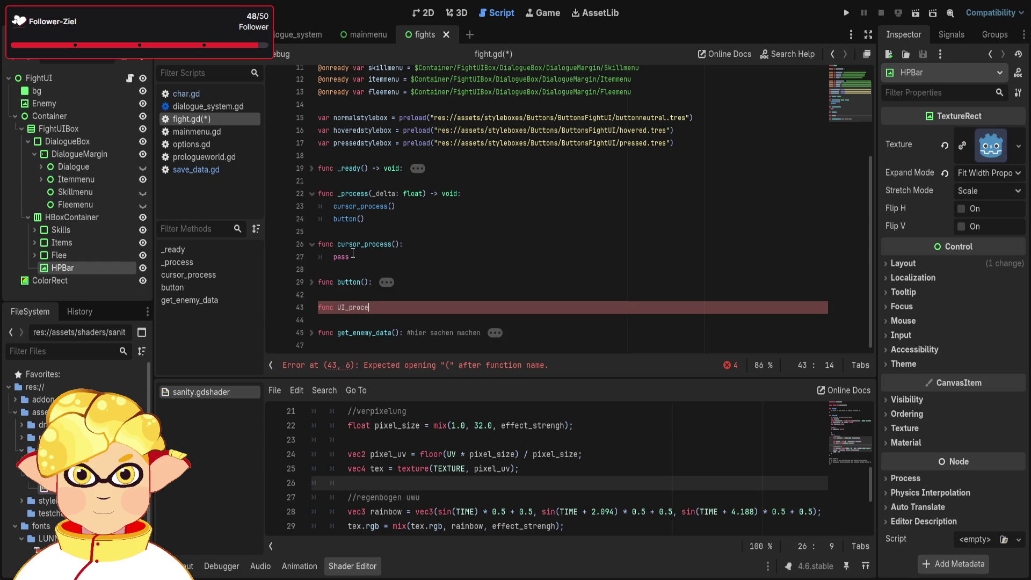
key("Left")
key("Left")
key("Left")
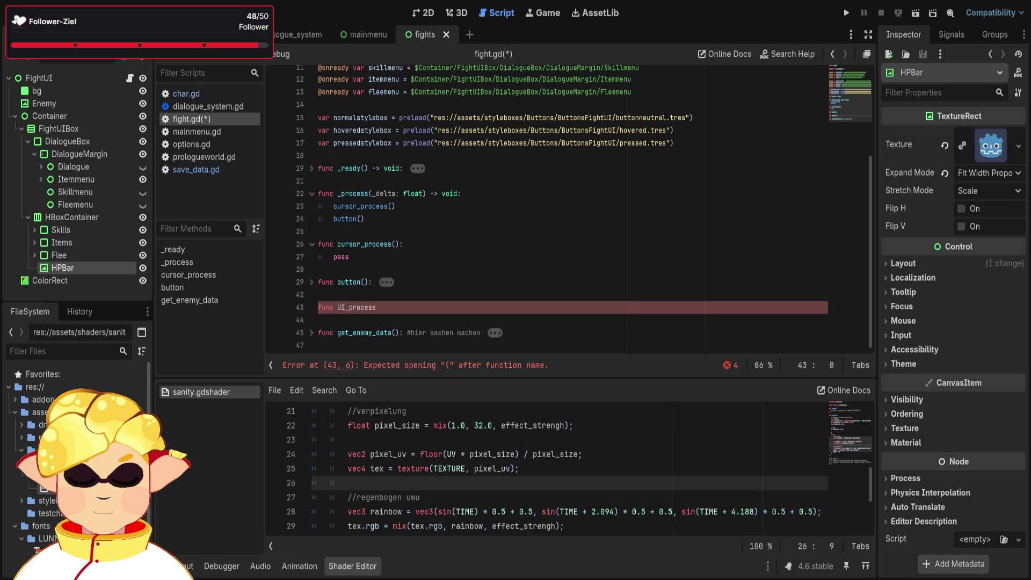
key("BackSpace")
key("BackSpace")
type("ui")
left_click(391, 306)
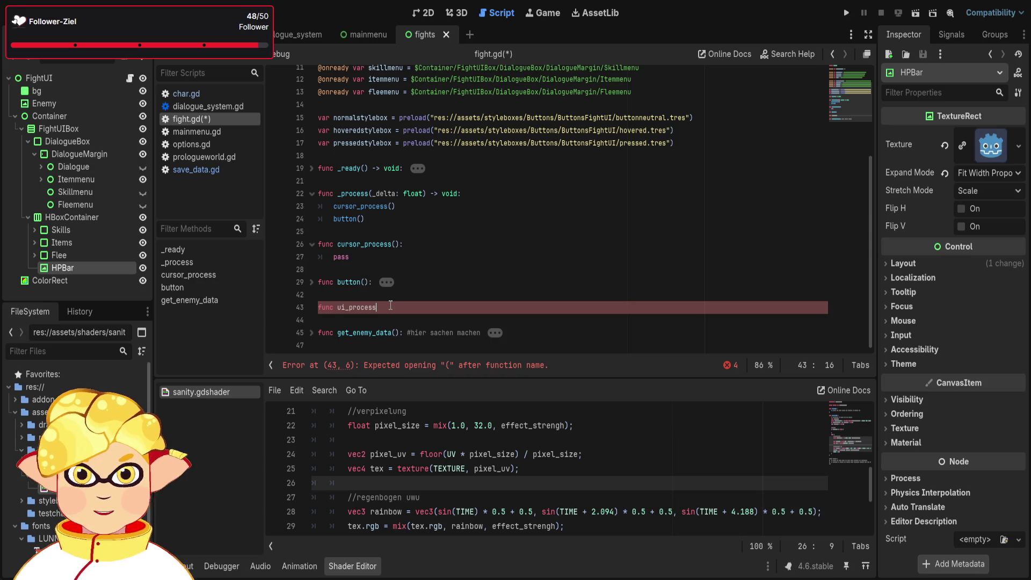
type("():")
key("Return")
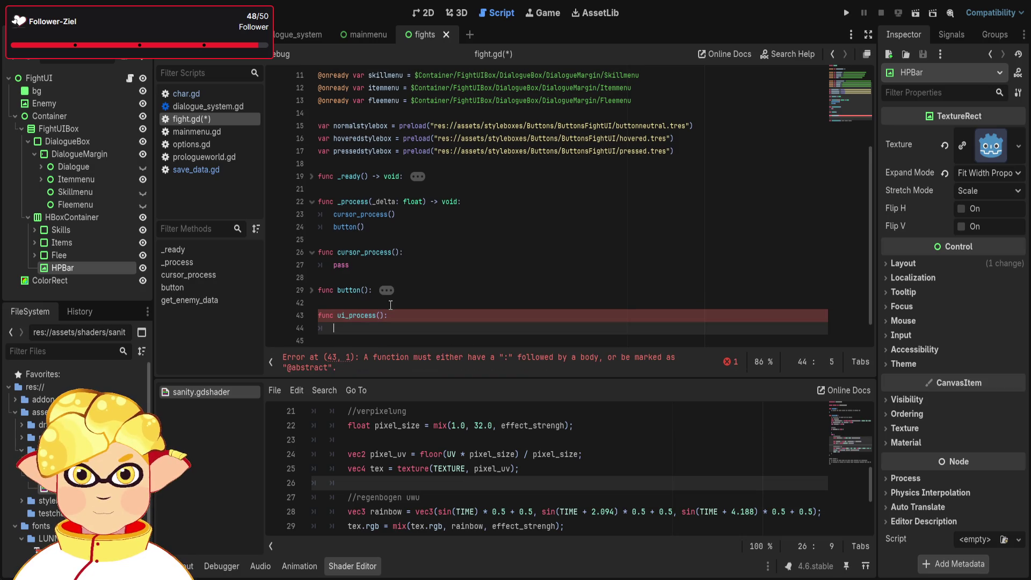
type("pass")
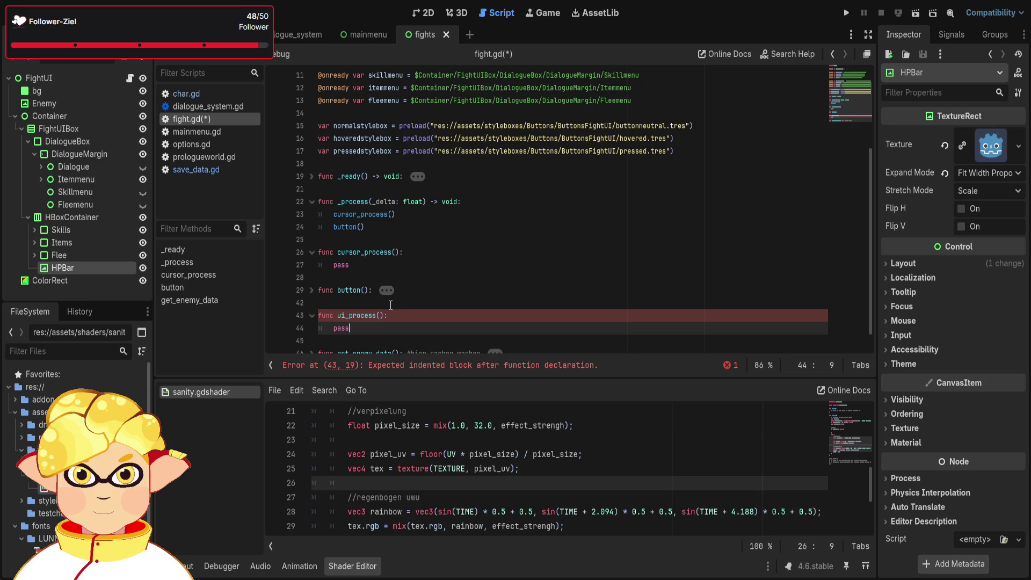
scroll(666, 175, "up", 4)
left_click(489, 101)
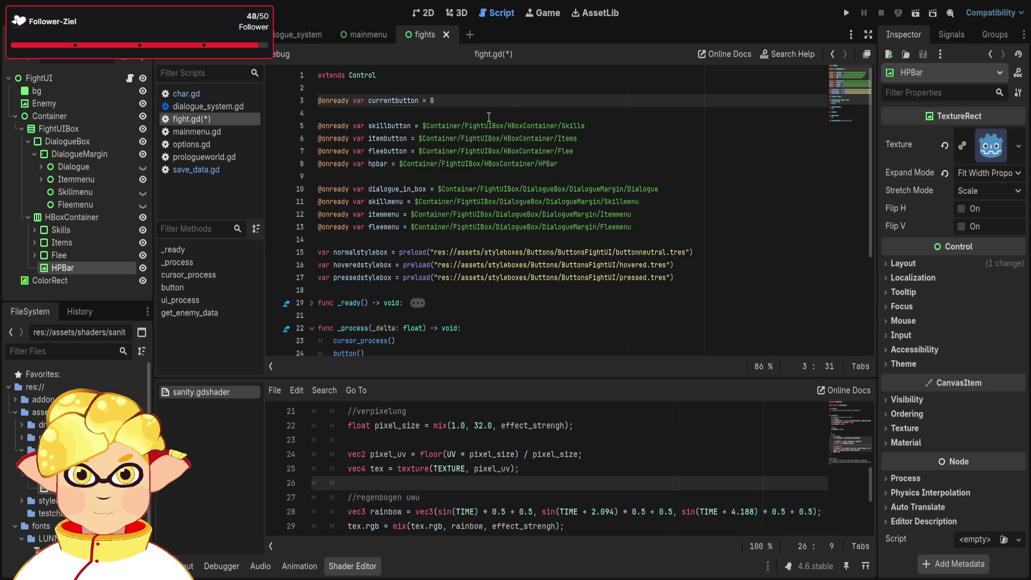
key("Return")
type("onre")
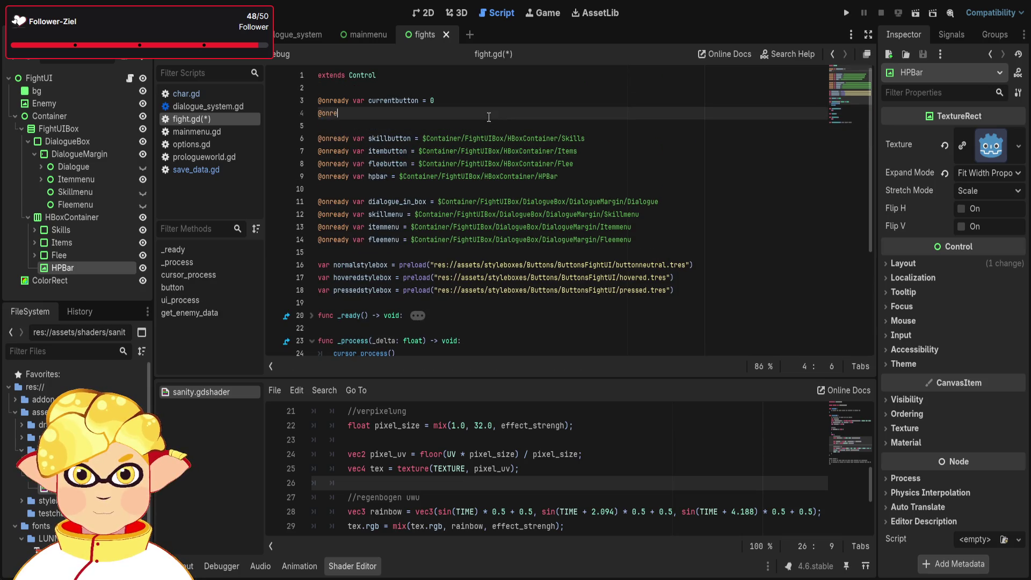
type("ady va")
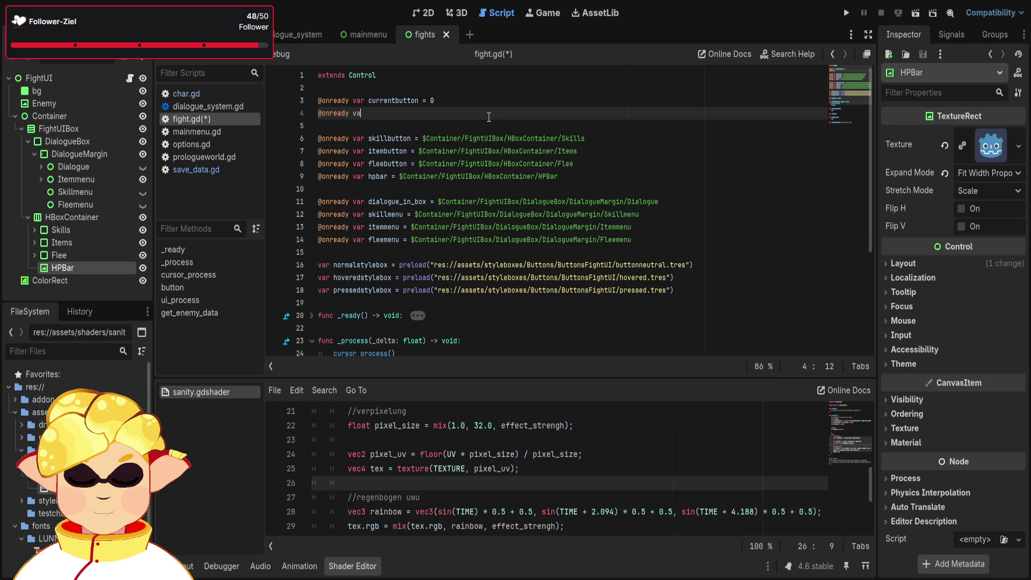
type("r ui")
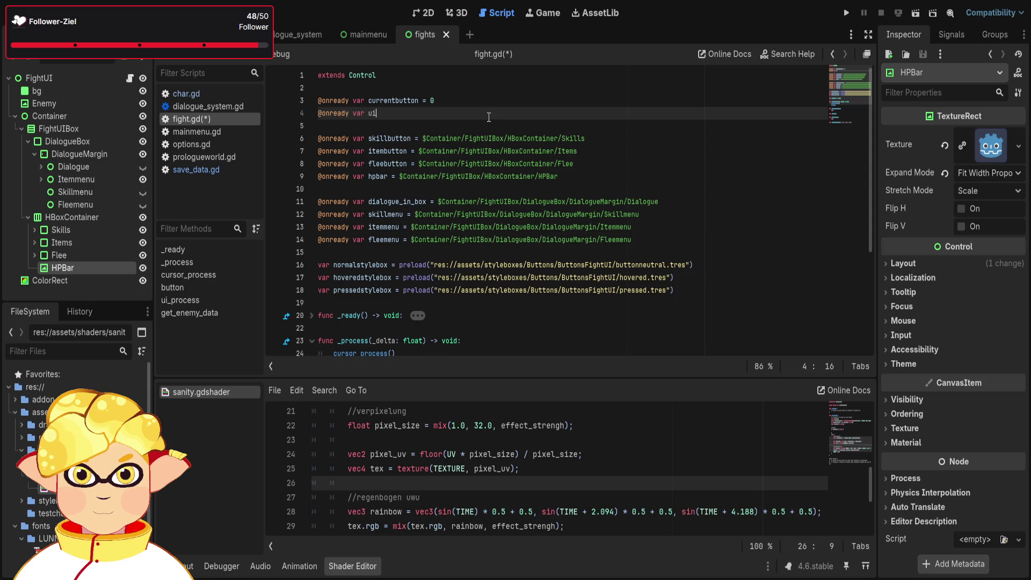
type("state")
key("BackSpace")
key("BackSpace")
key("BackSpace")
type("UIstate:")
type(" int =")
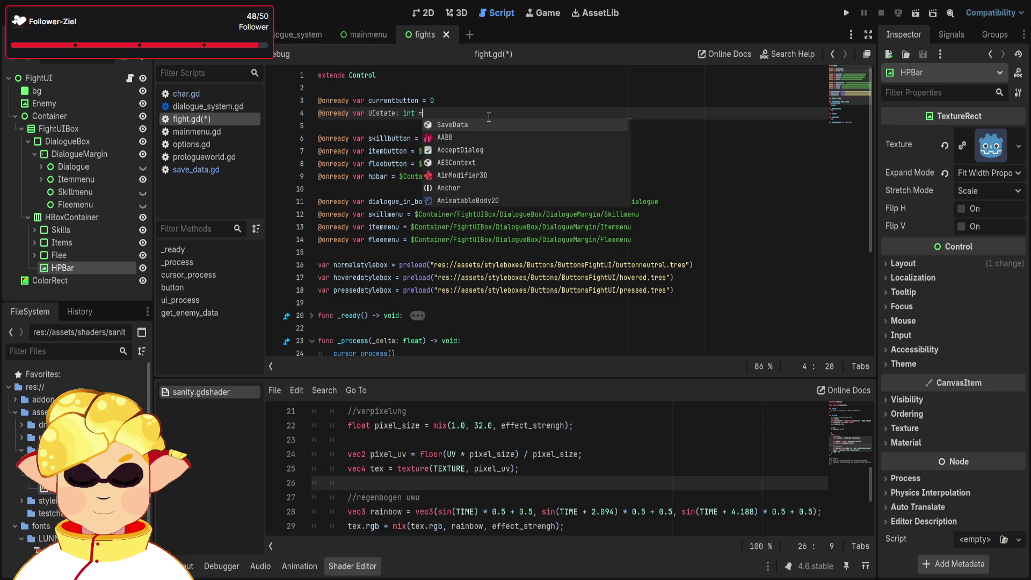
type(" 0")
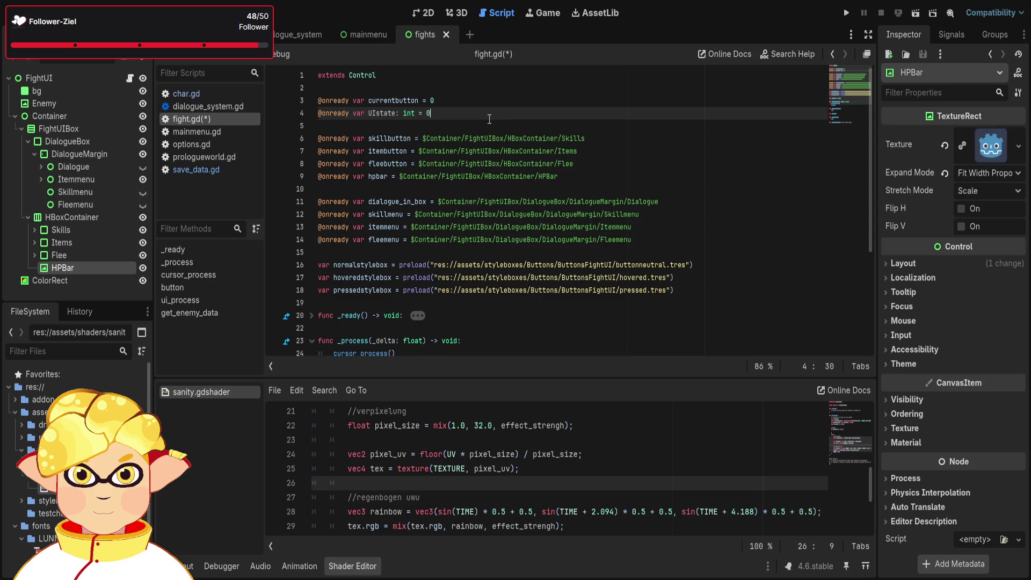
scroll(488, 119, "down", 4)
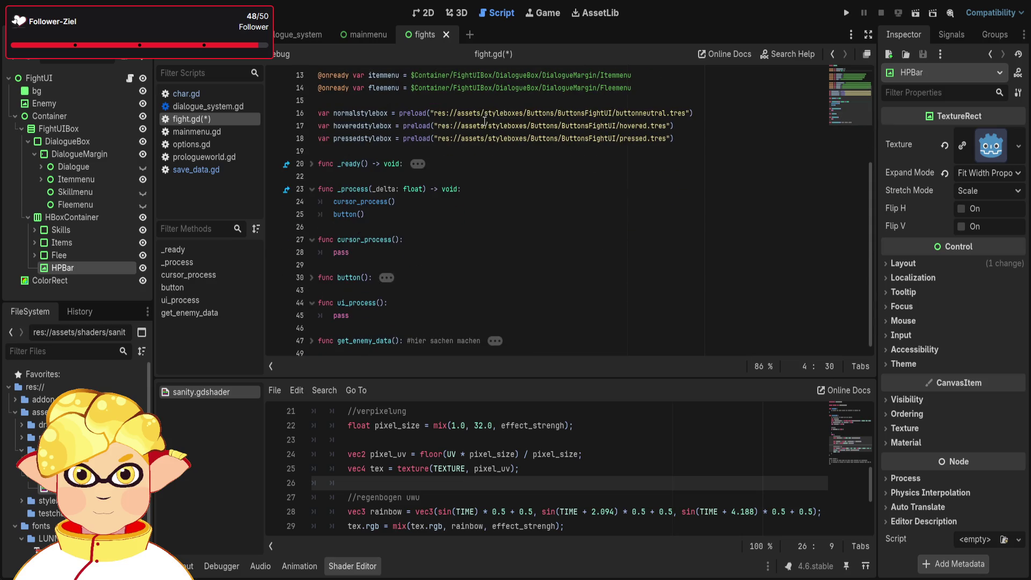
Replace pass in ui_process with 'if UIstate == 0:' and an indented 'pass' body.
left_click(414, 313)
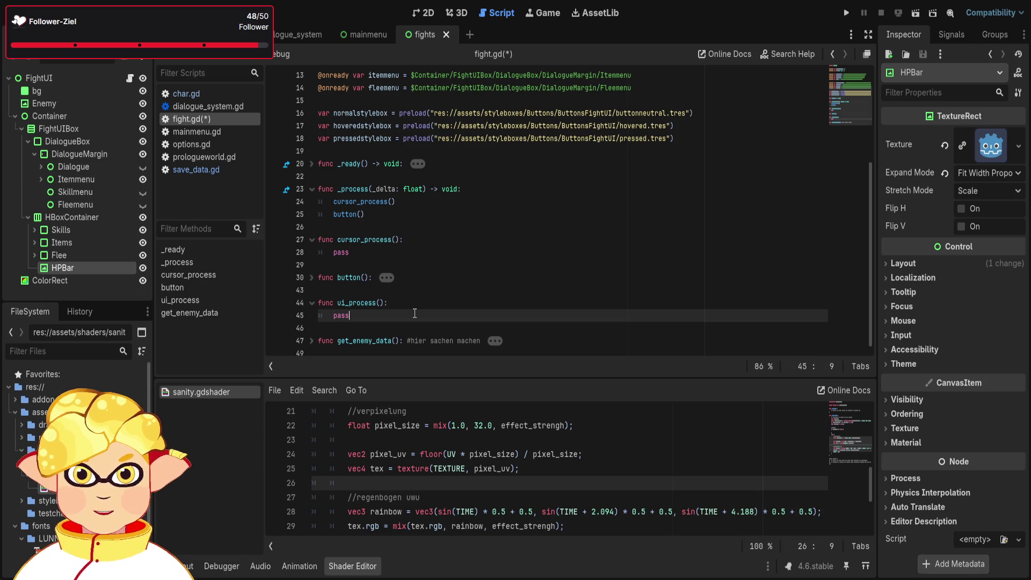
key("BackSpace")
key("BackSpace")
key("BackSpace")
key("BackSpace")
type("if ")
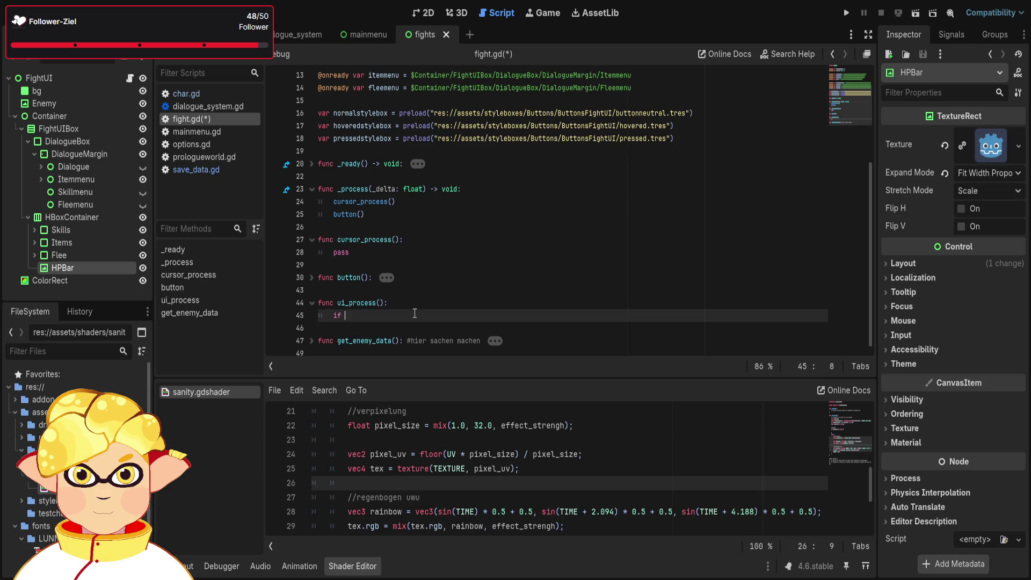
type("UIstate")
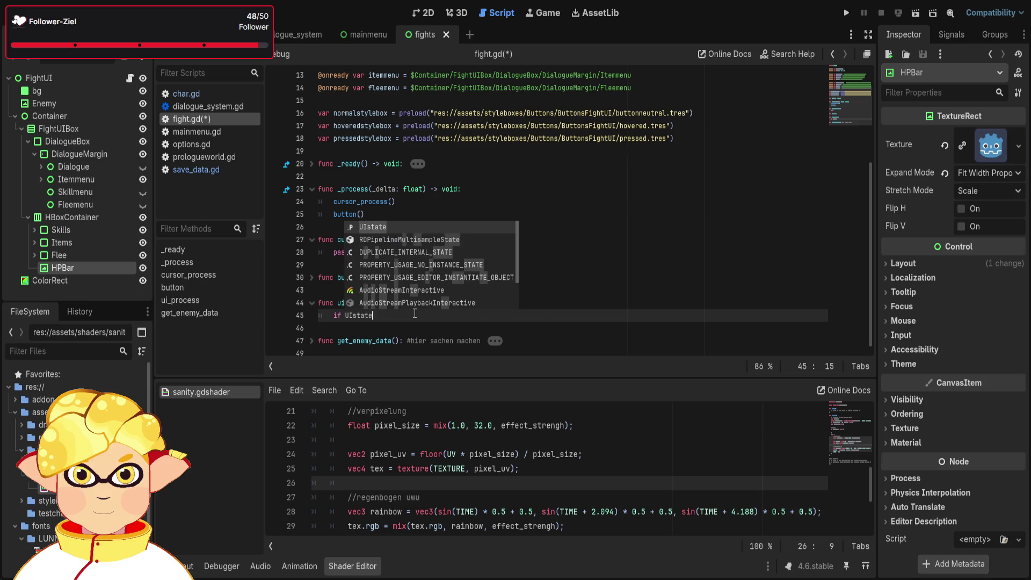
type(" == 0")
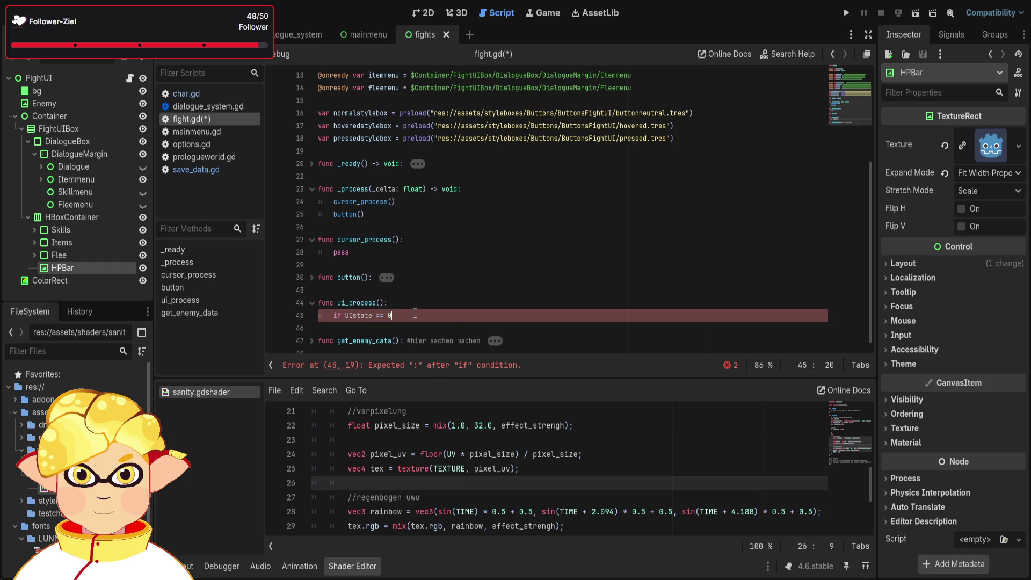
type(":")
key("Return")
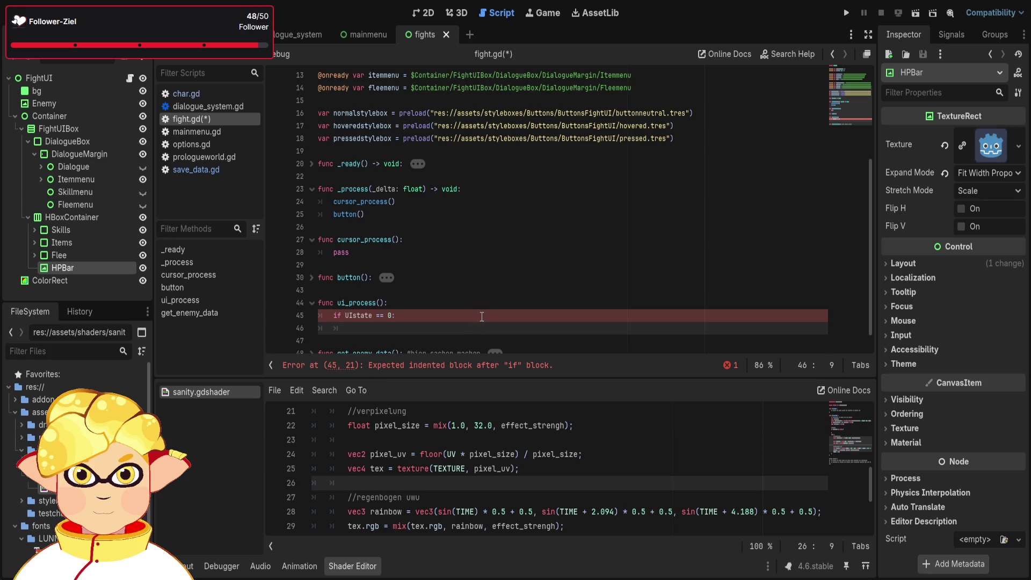
type("pass")
Add a '#default' comment to the if line, replacing the invalid '//' marker with '#'.
left_click(482, 313)
type("/")
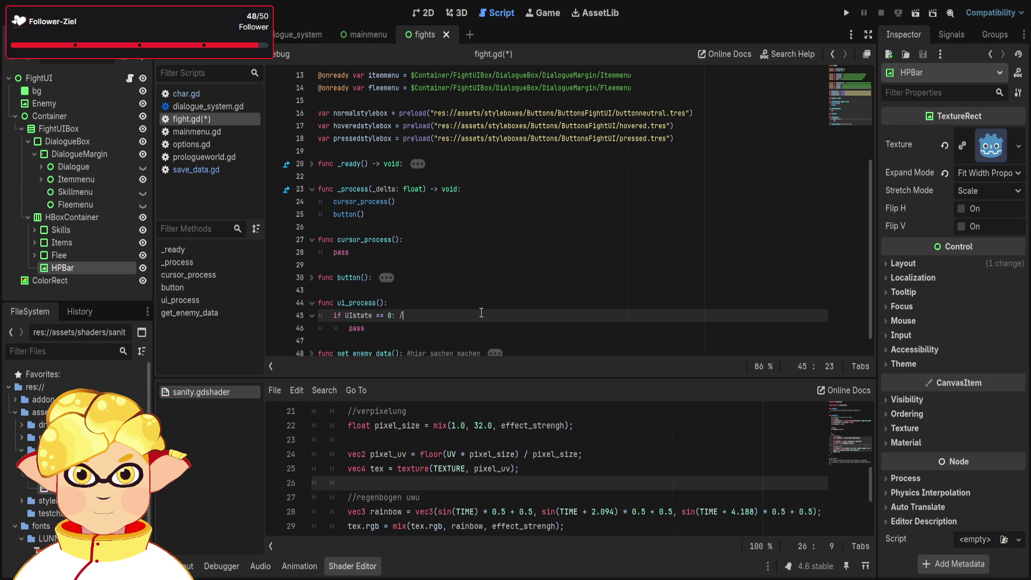
type("/default")
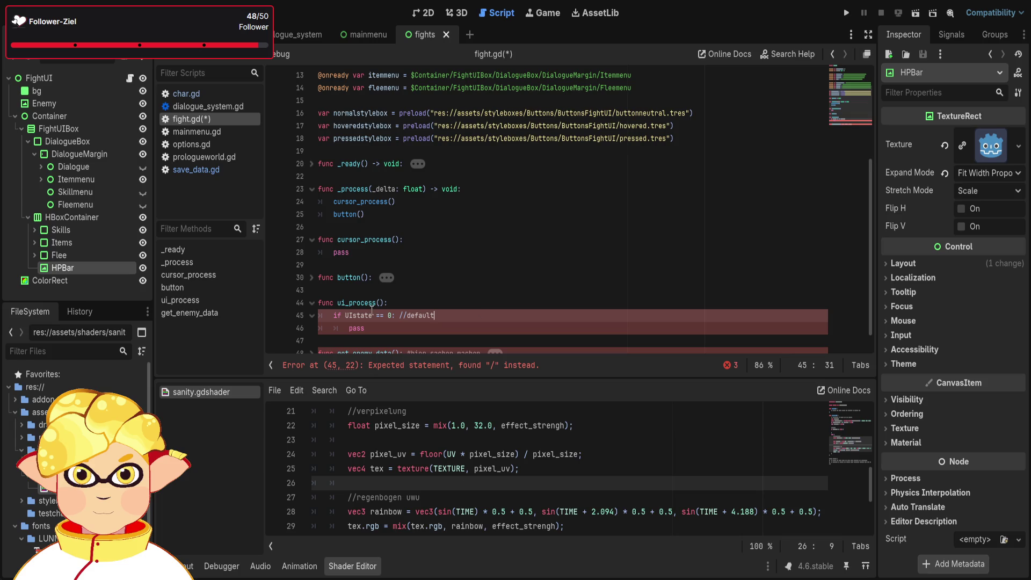
left_click(407, 315)
key("BackSpace")
key("BackSpace")
type("#")
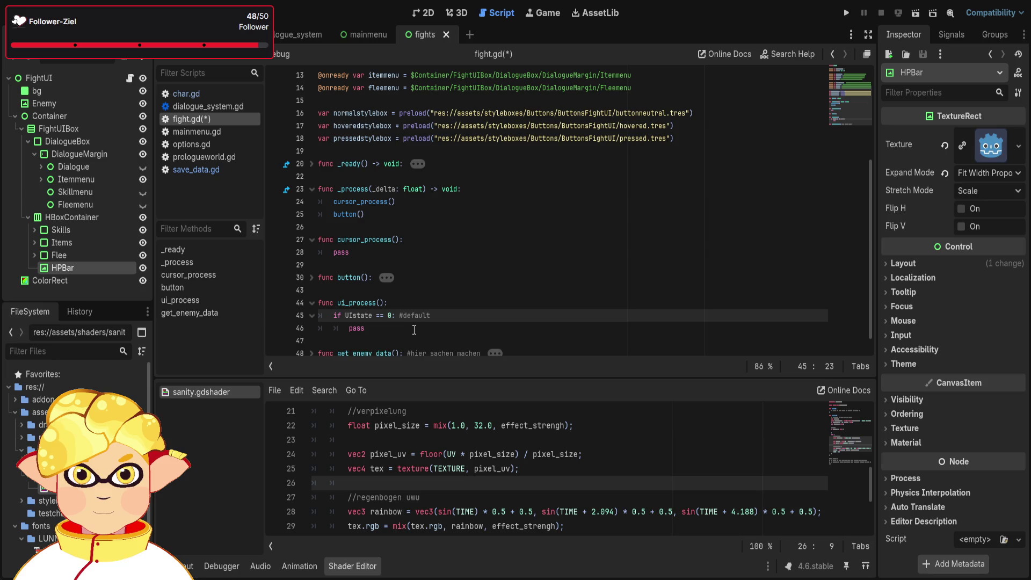
key("Down")
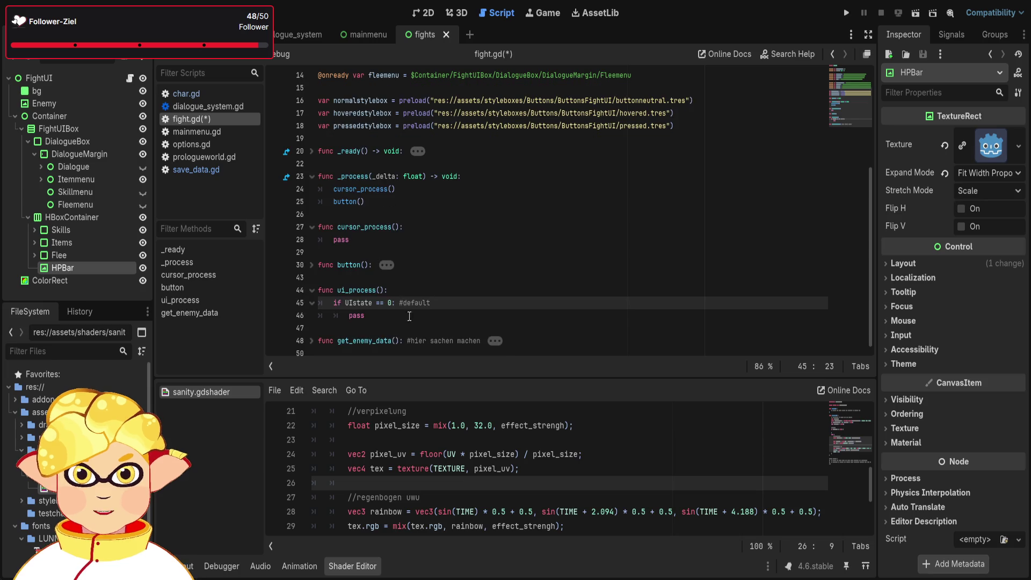
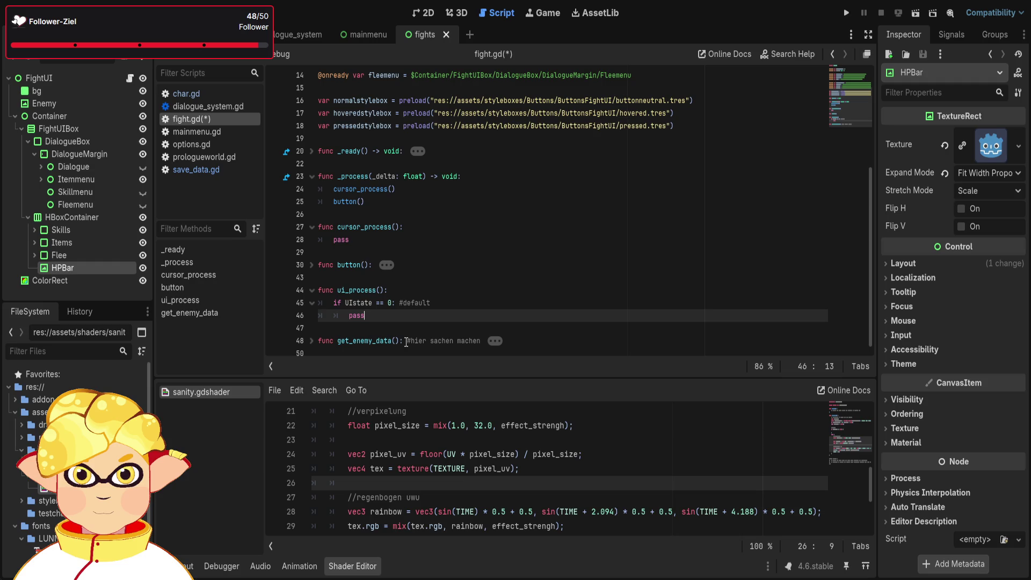
Add a ui_process() call on a new line after button() in _process.
left_click(377, 202)
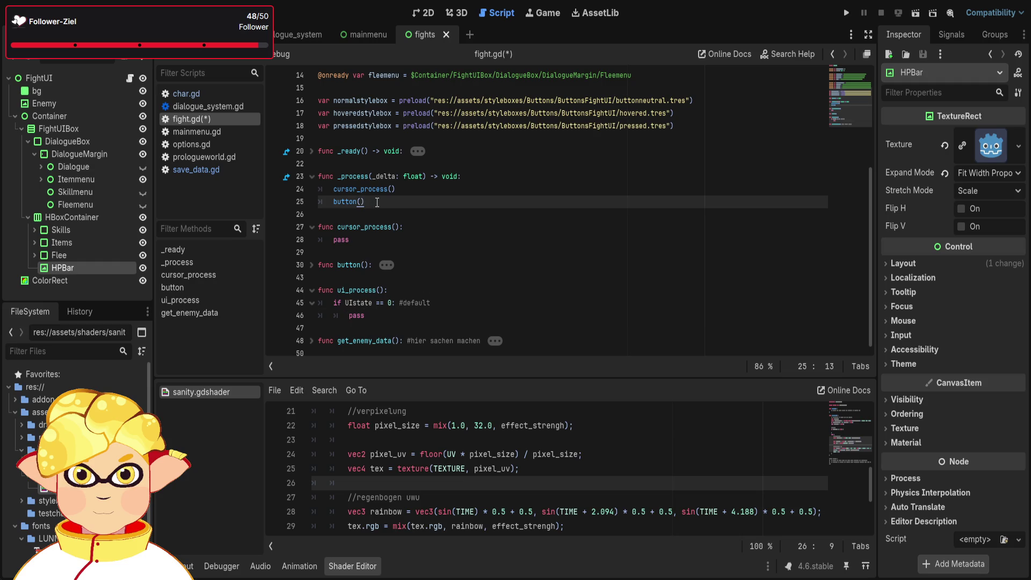
key("Return")
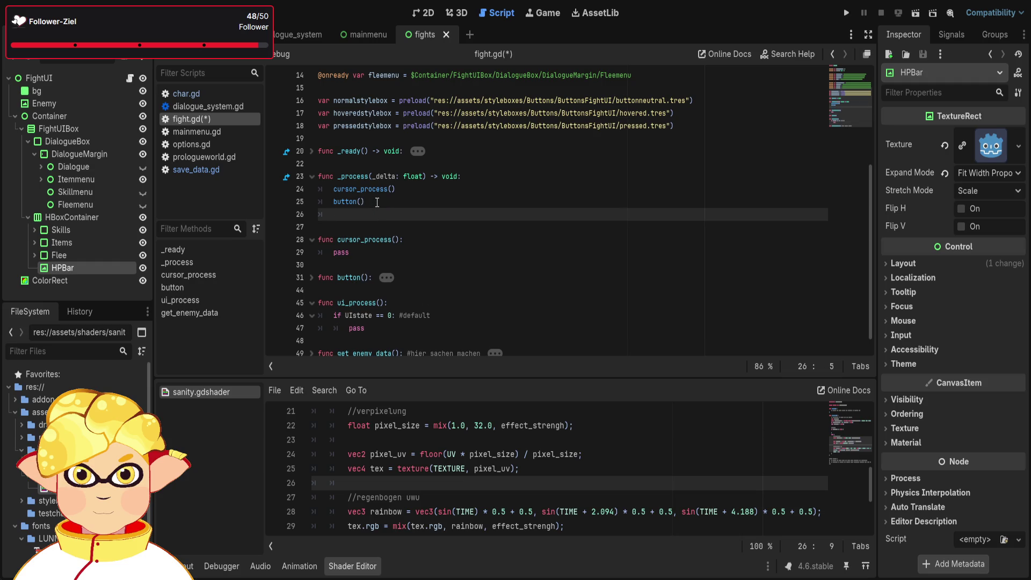
type("ui_pro")
key("Return")
Insert an empty line below pass in the ui_process function.
scroll(394, 202, "down", 1)
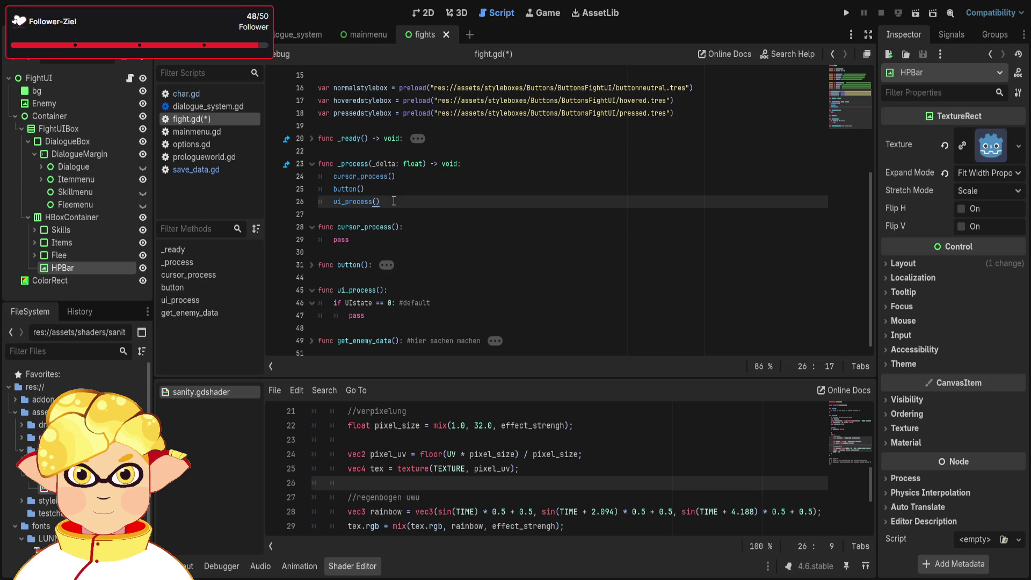
left_click(392, 245)
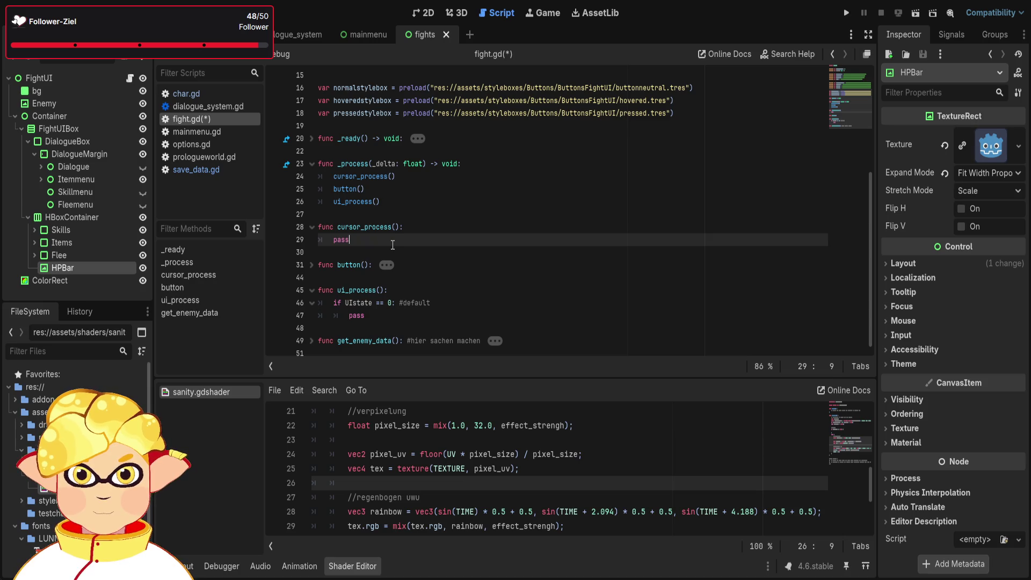
left_click(392, 321)
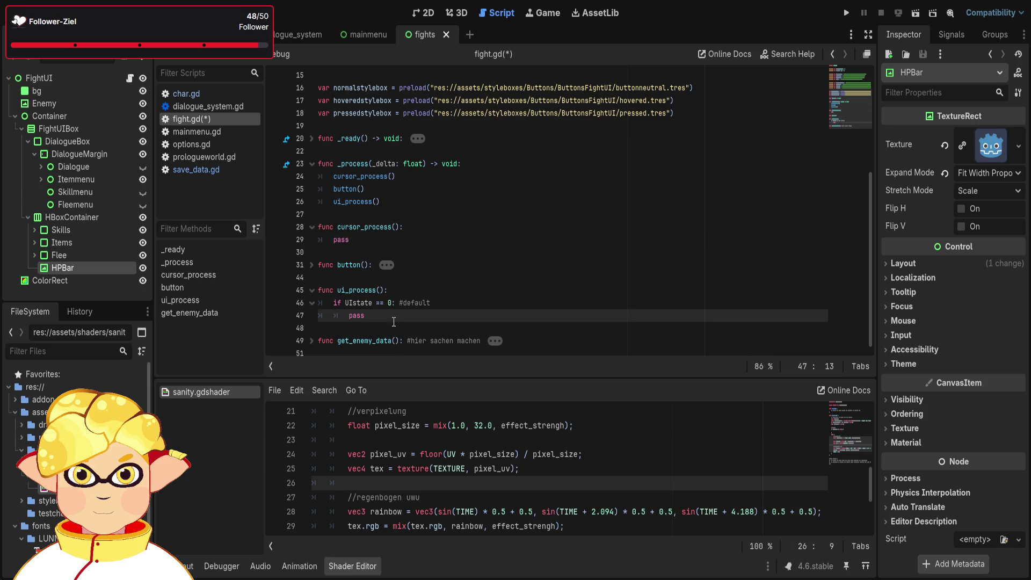
key("Return")
scroll(403, 306, "down", 1)
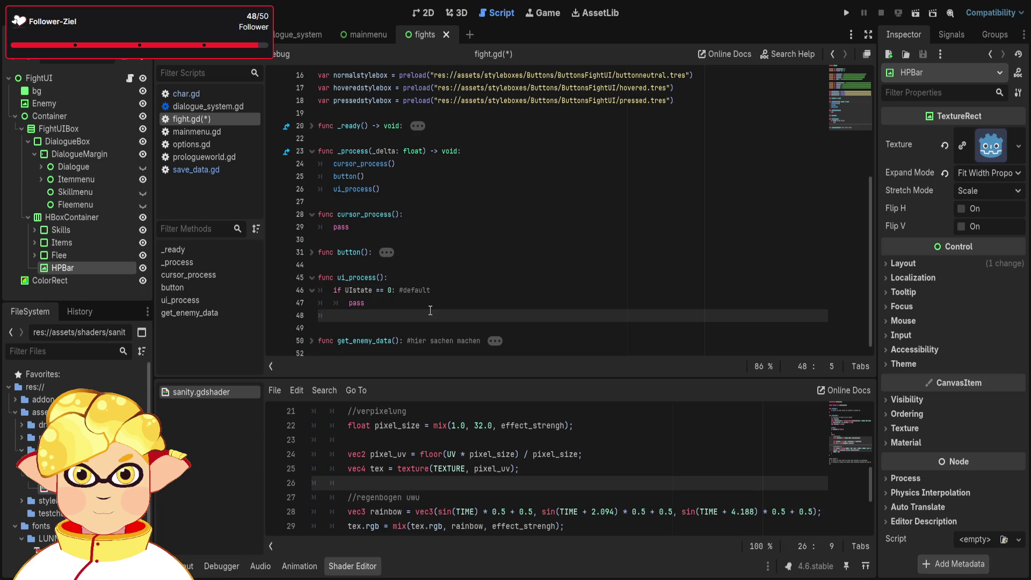
left_click(430, 307)
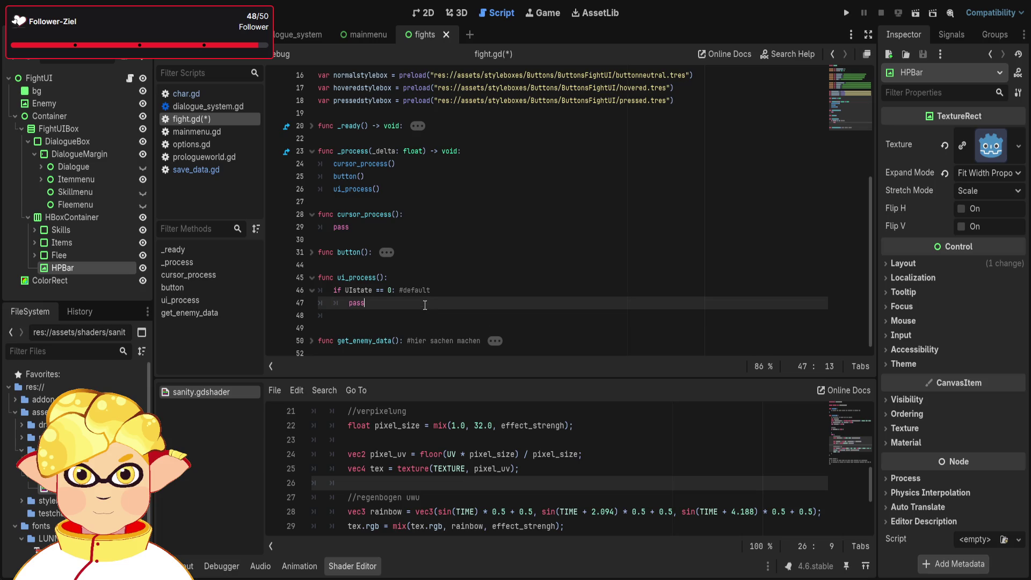
scroll(396, 308, "up", 1)
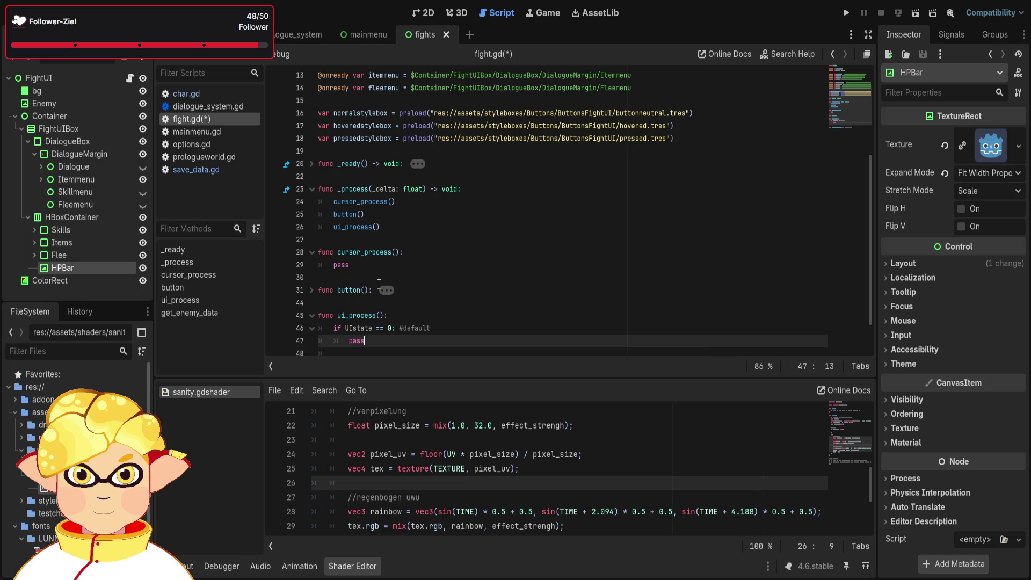
scroll(378, 284, "down", 1)
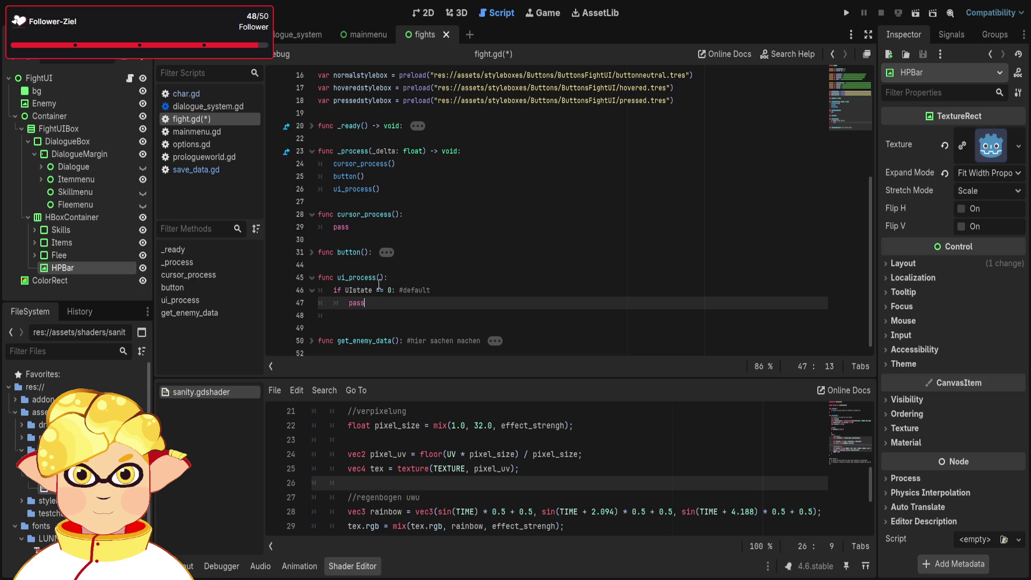
scroll(379, 284, "up", 1)
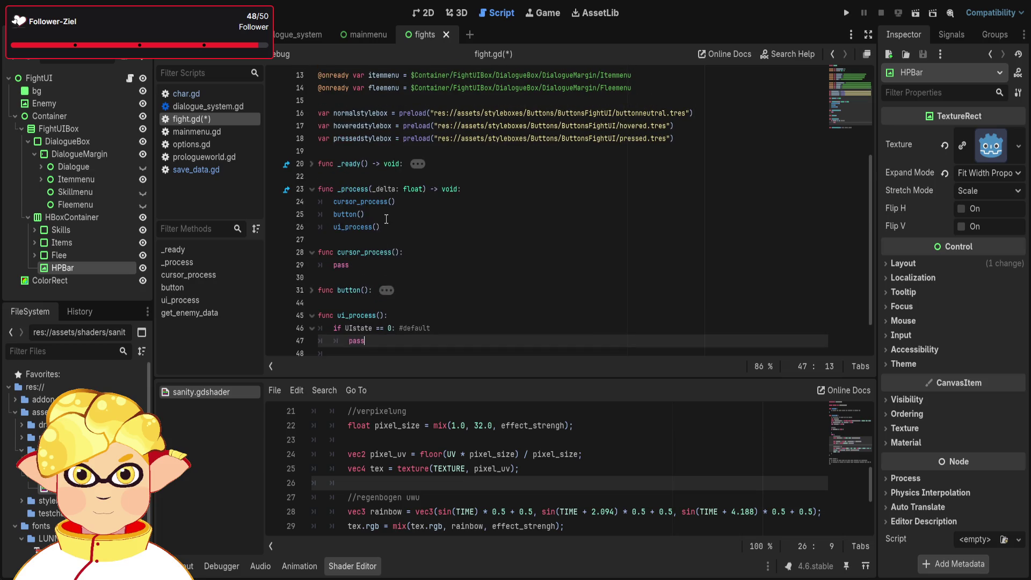
Select the cursor_process() and button() calls, then expand and refold func button() to review it.
left_click(357, 214)
left_click_drag(367, 213, 322, 204)
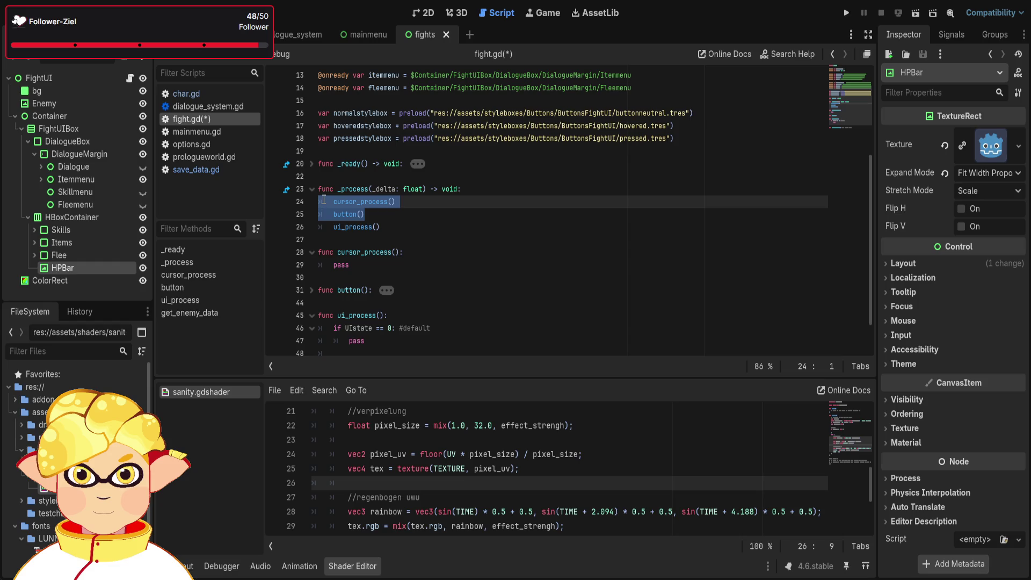
scroll(460, 228, "down", 1)
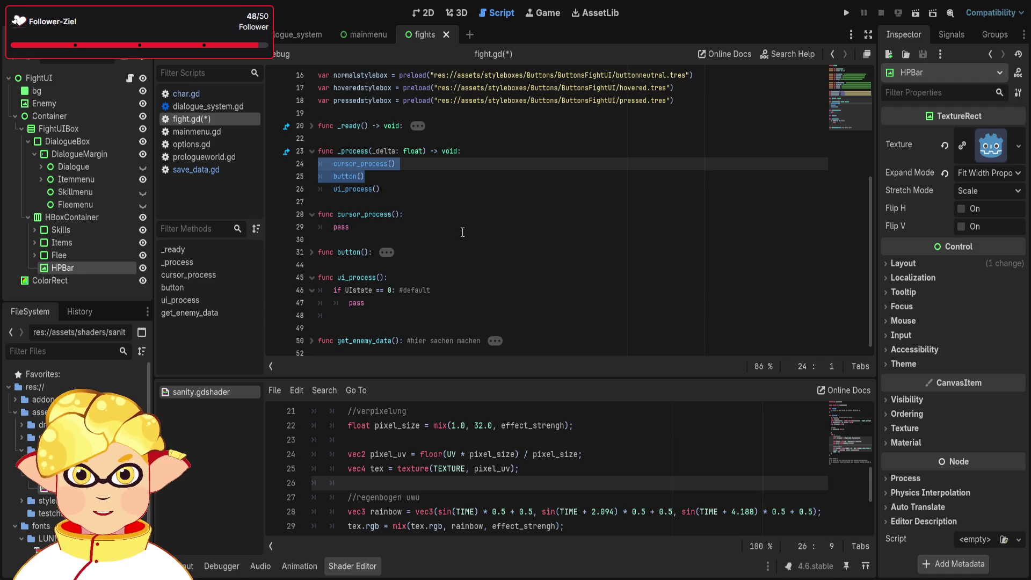
left_click(313, 252)
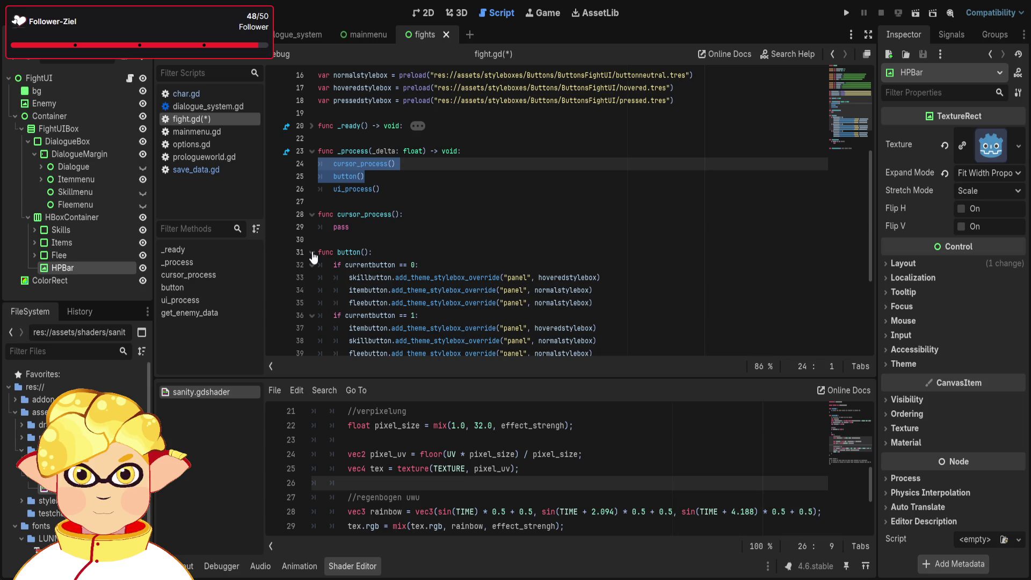
left_click(312, 254)
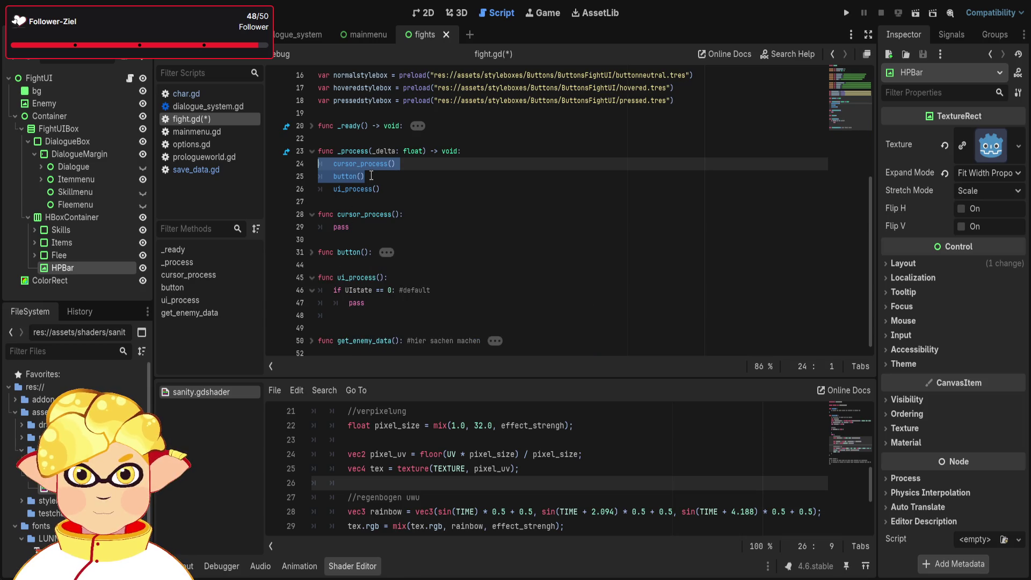
key("shift+Down")
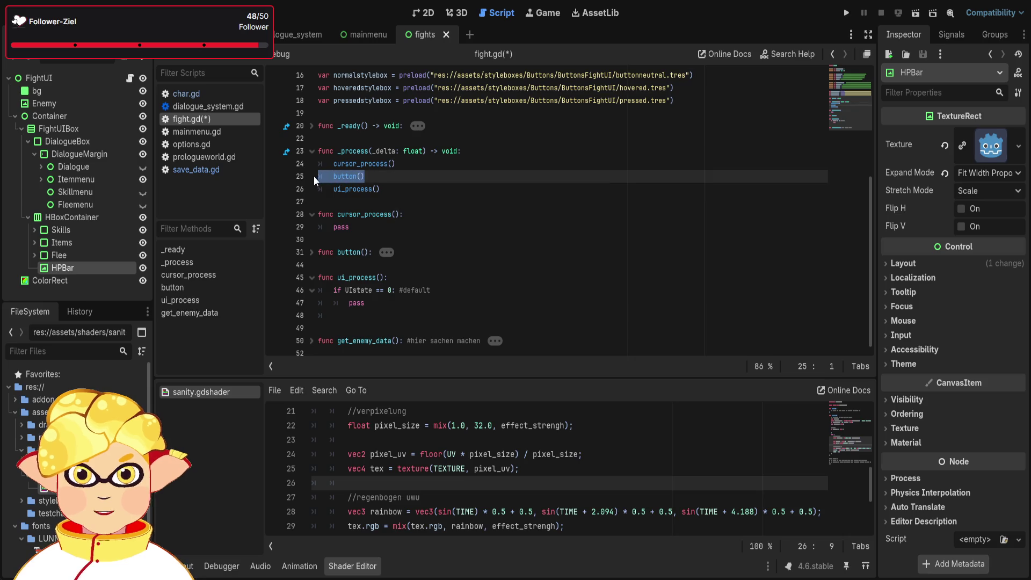
left_click(414, 193)
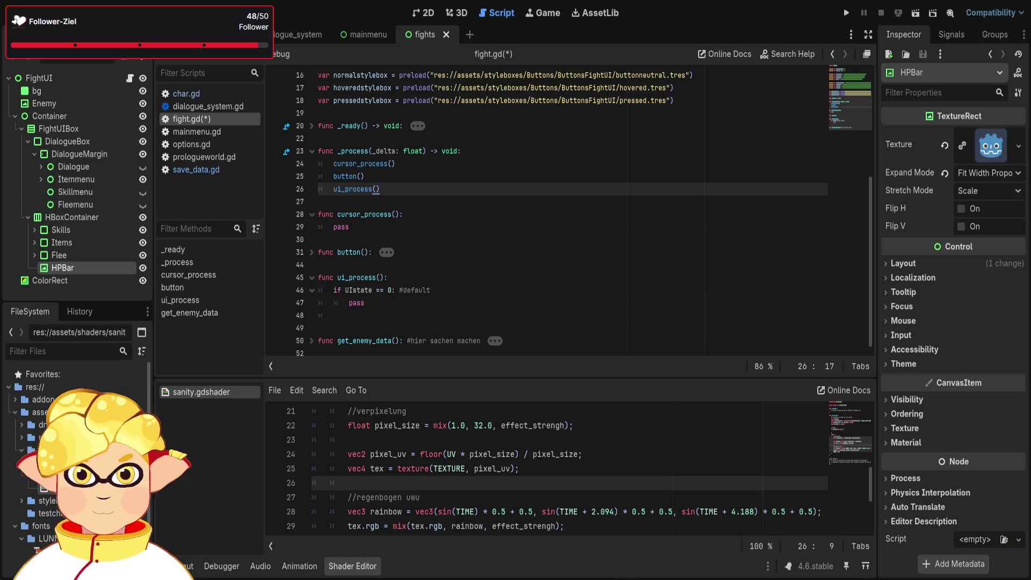
Switch the bottom panel from the shader code to the Output log and launch the game.
left_click(706, 430)
scroll(677, 452, "down", 3)
scroll(665, 460, "up", 3)
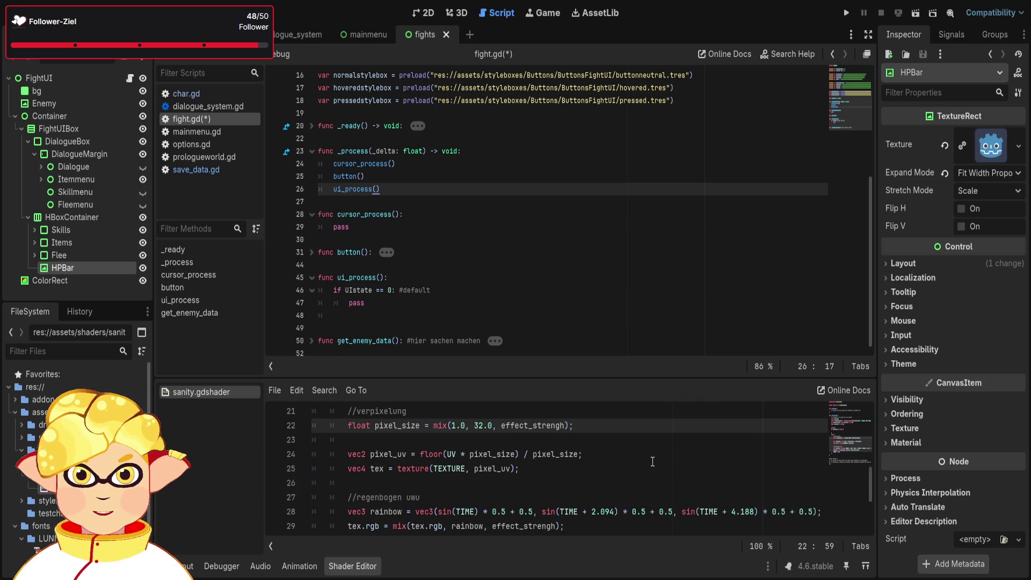
left_click(188, 567)
scroll(315, 504, "up", 1)
scroll(467, 497, "down", 1)
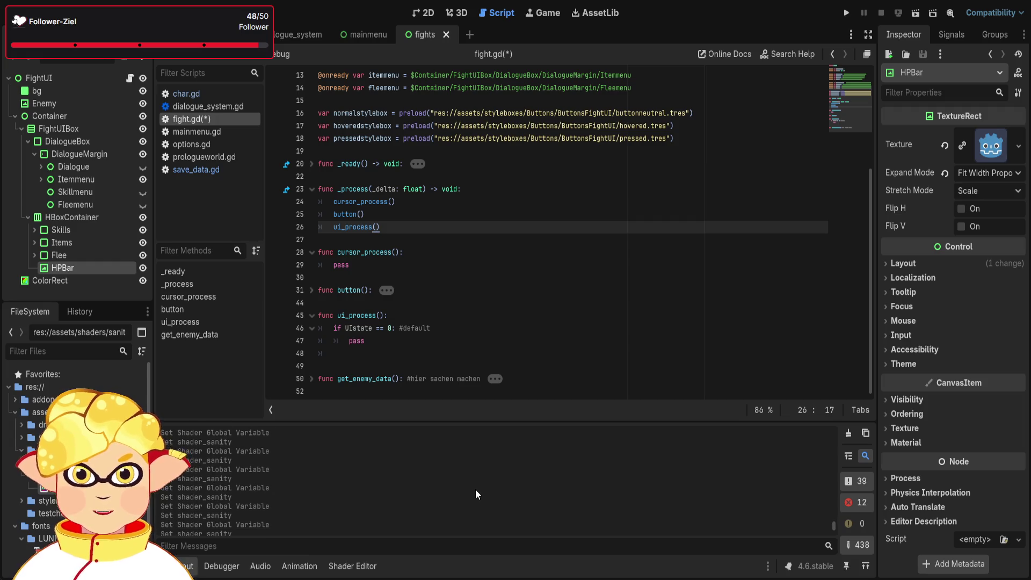
left_click(915, 13)
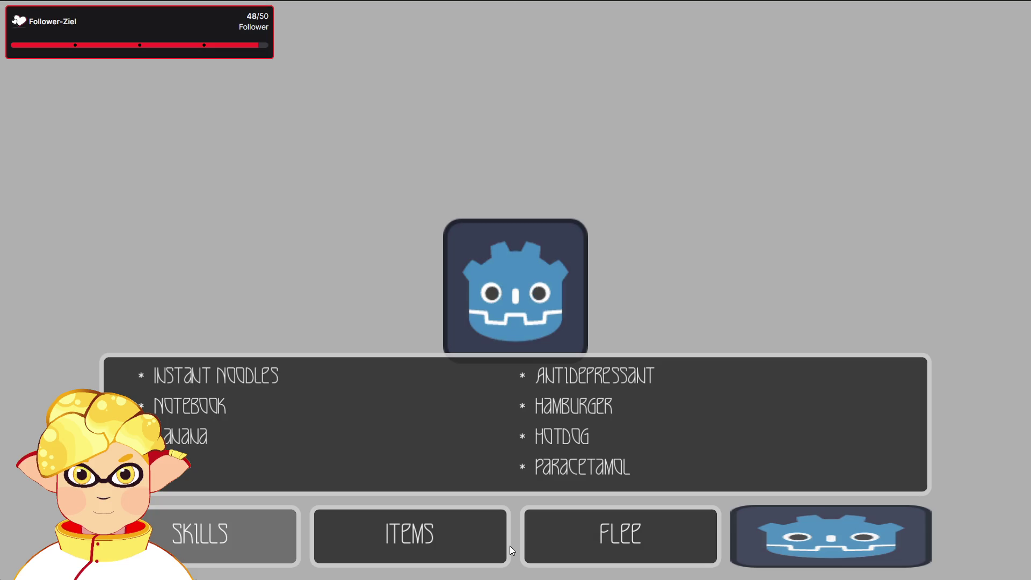
Stop the running game with F8 and select the FightUIBox node.
key("F8")
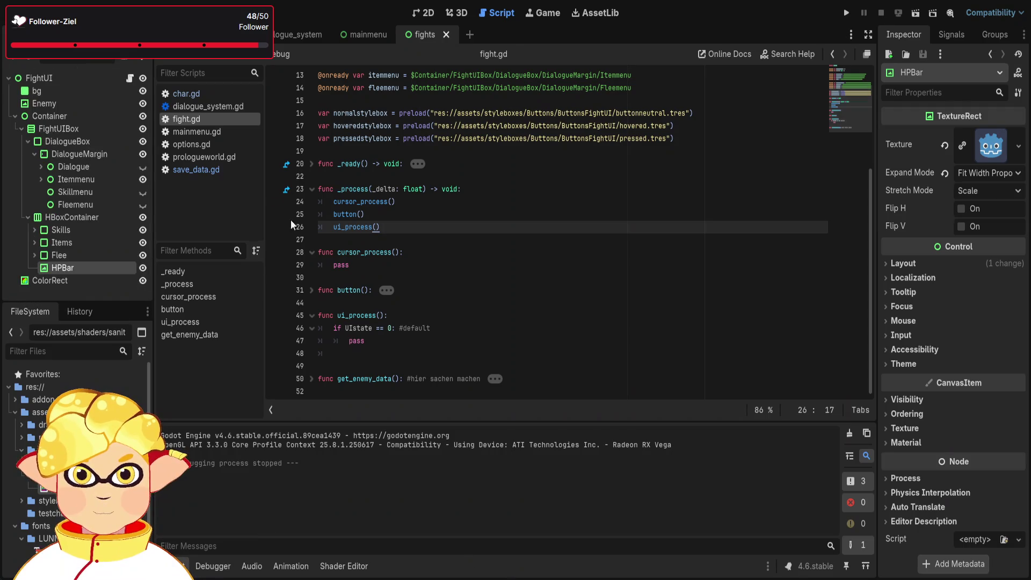
left_click(80, 128)
Set FightUIBox's alignment to Begin and bring up the 2D scene view.
scroll(970, 229, "up", 10)
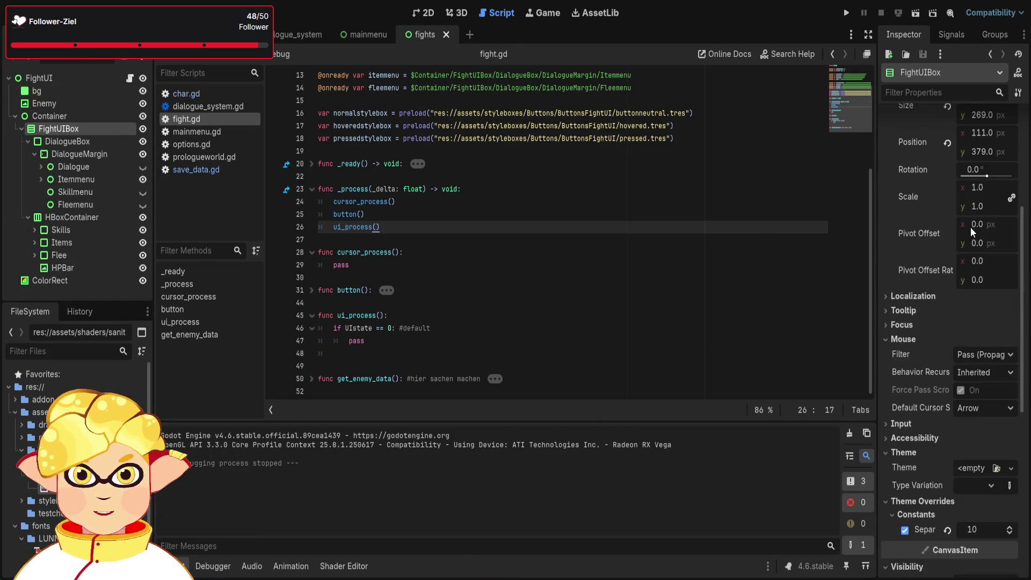
left_click(983, 135)
left_click(975, 155)
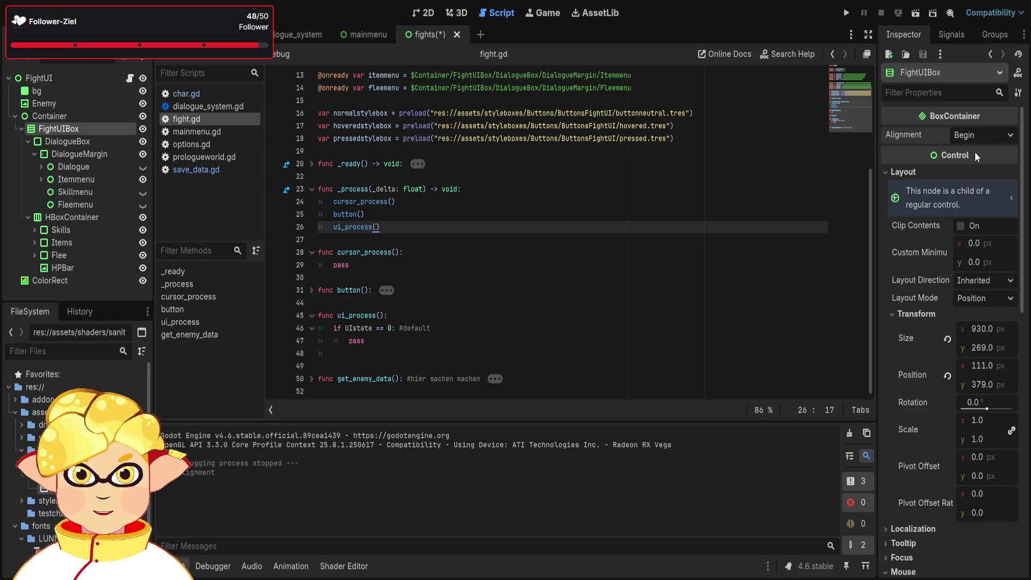
left_click(422, 12)
Try Center alignment on FightUIBox, then undo it so Begin remains.
scroll(487, 327, "up", 4)
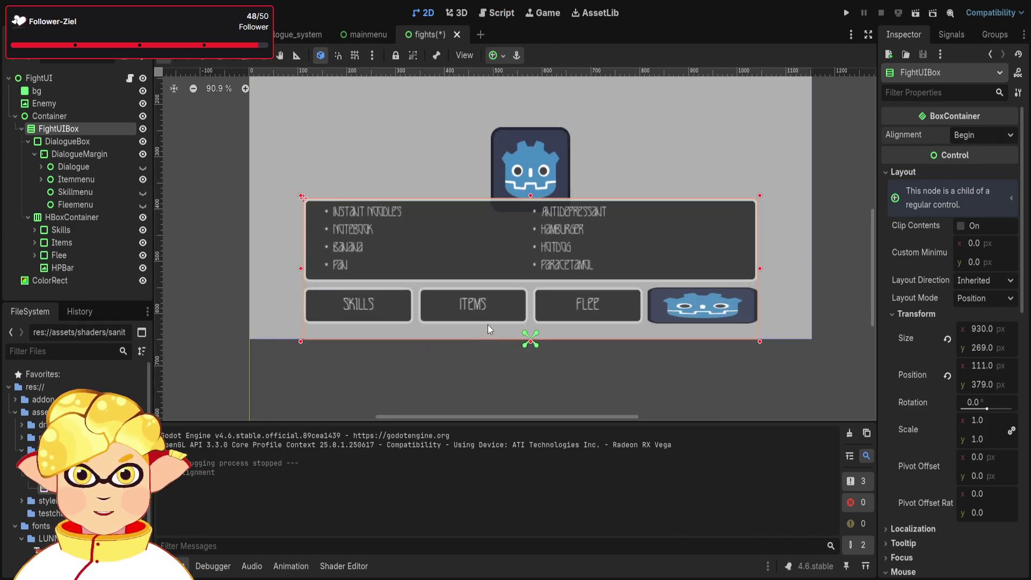
scroll(602, 221, "up", 1)
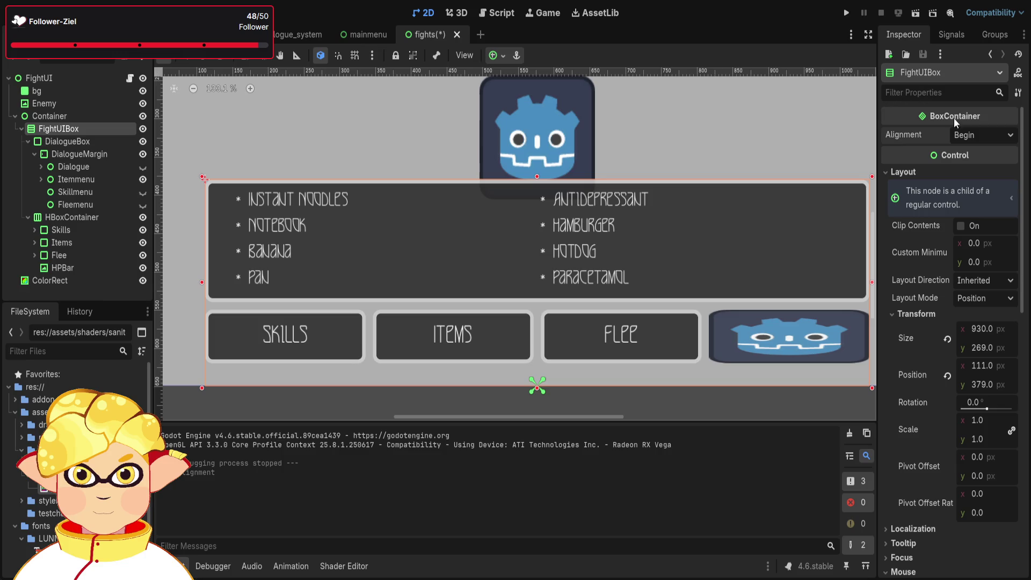
left_click(992, 137)
left_click(979, 165)
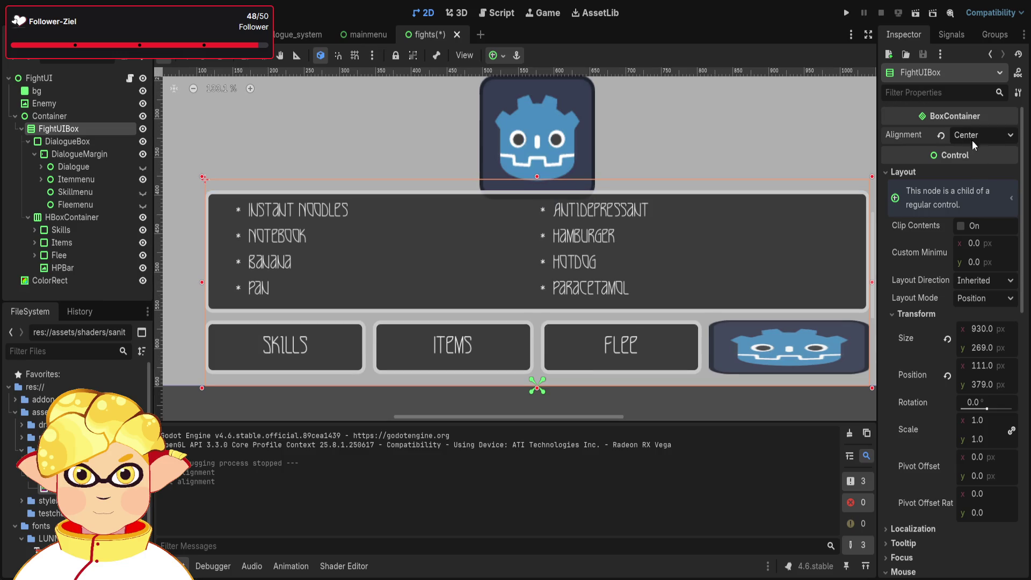
key("ctrl+z")
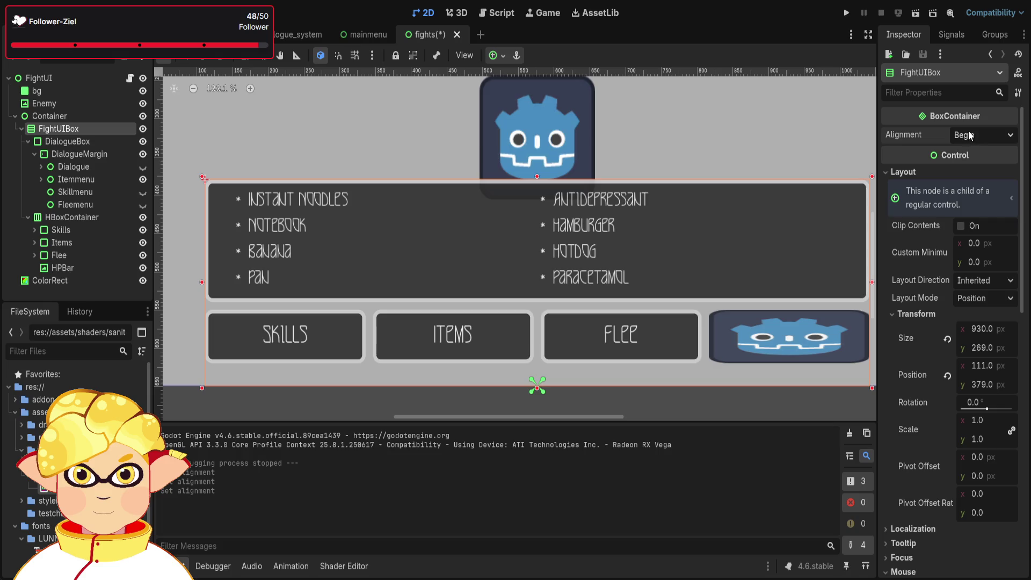
key("ctrl+shift+z")
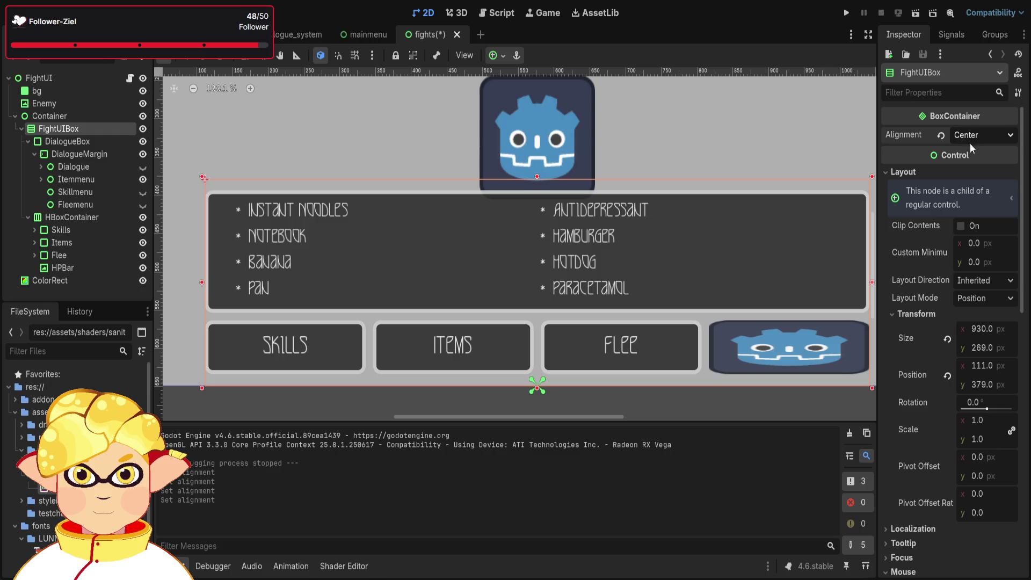
key("ctrl+z")
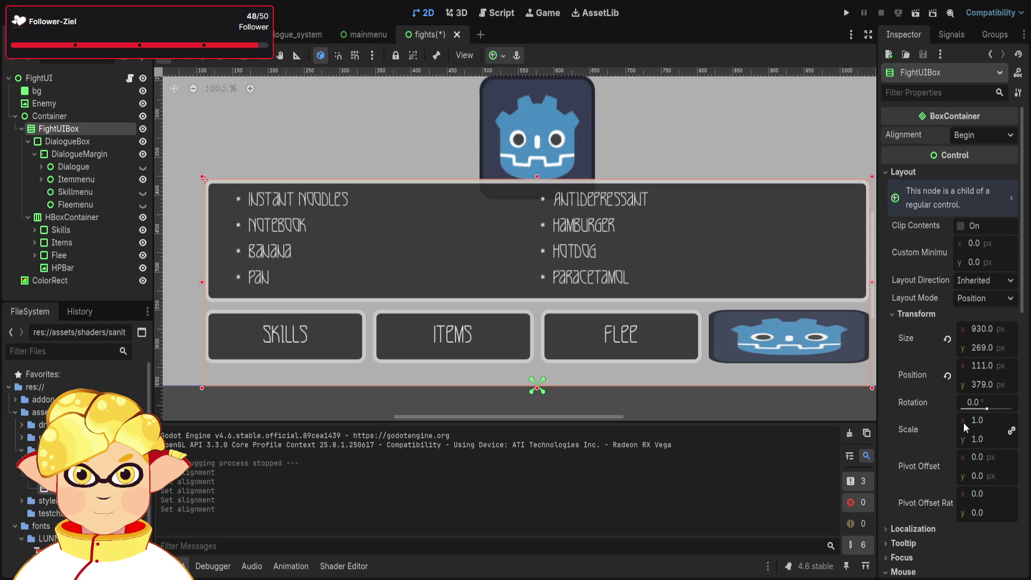
left_click(60, 140)
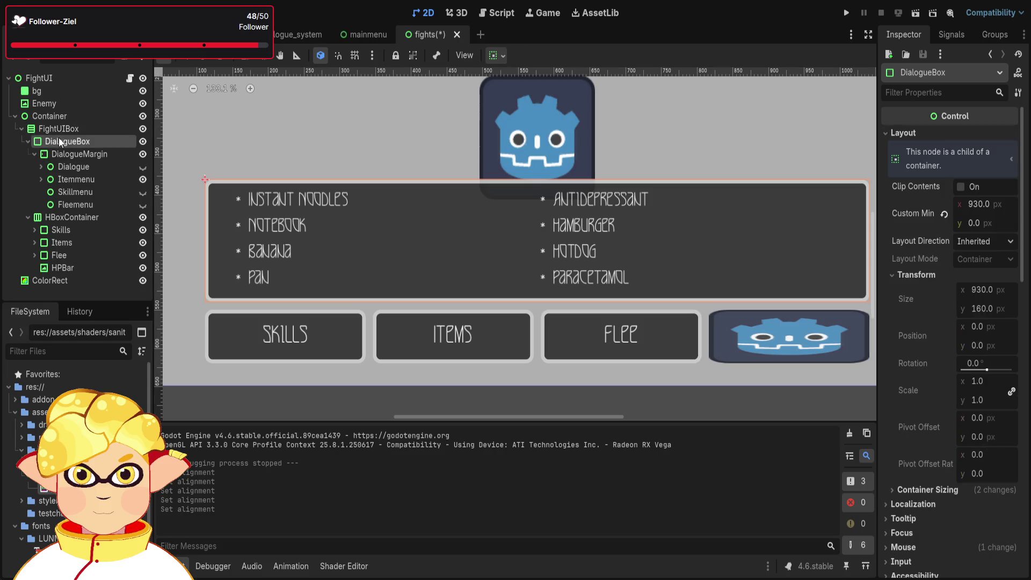
Expand Itemmenu in the Scene dock and inspect the ItemHBox container.
left_click(41, 179)
left_click(61, 179)
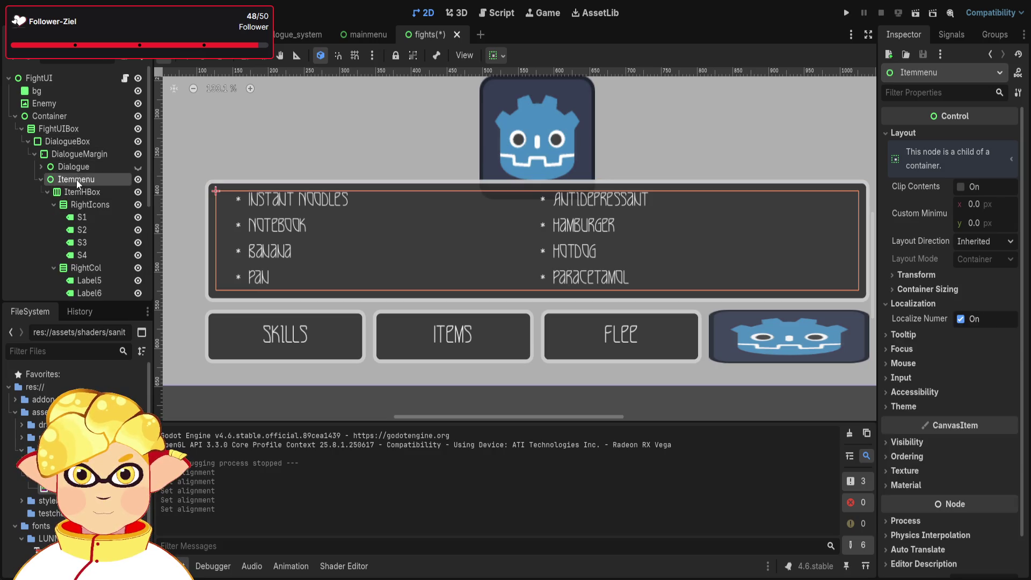
left_click(76, 192)
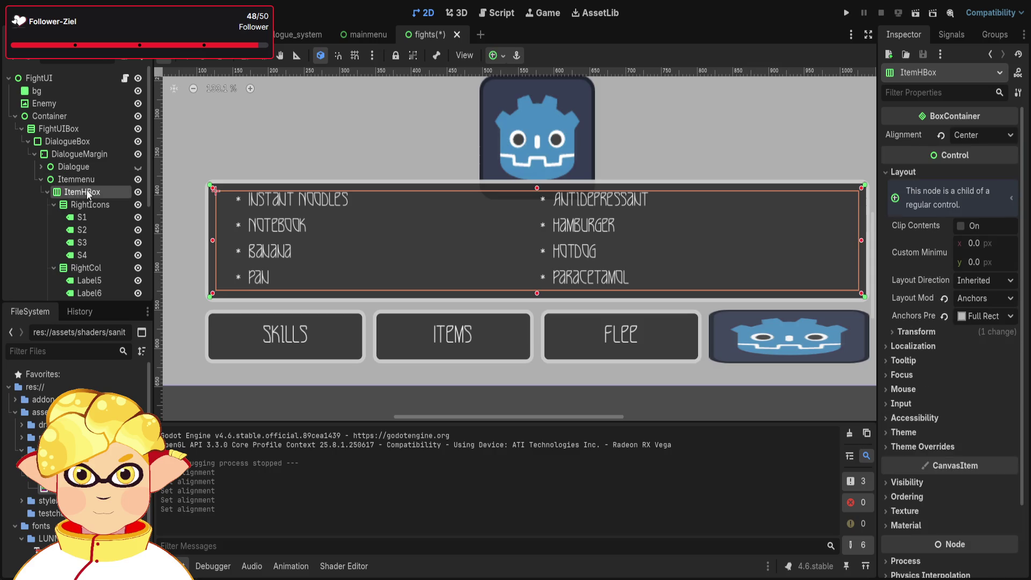
left_click(53, 204)
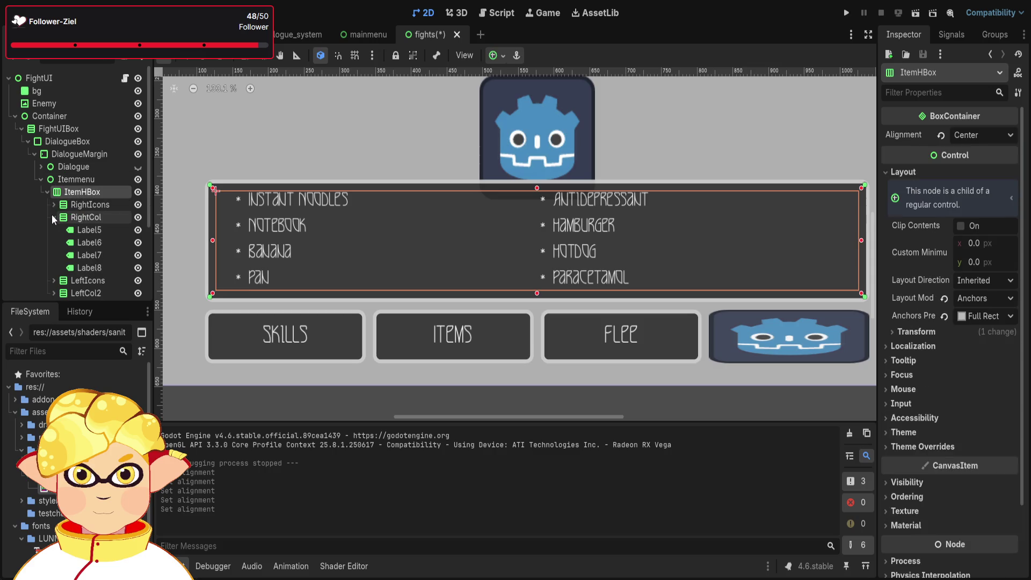
left_click(53, 217)
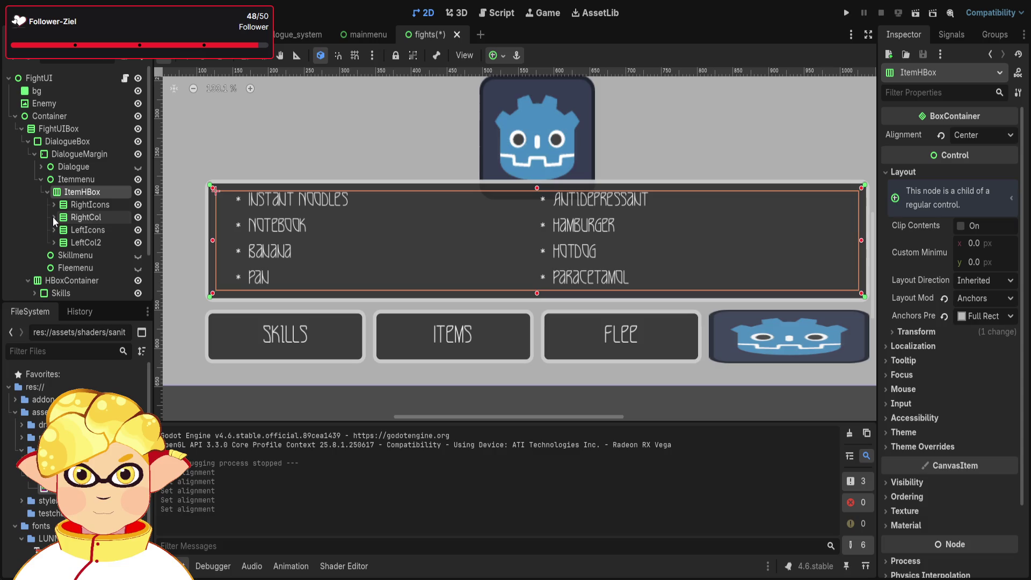
Inspect the RightIcons, LeftIcons, LeftCol2 and RightCol columns, then ColorRect's properties.
left_click(75, 205)
left_click(67, 232)
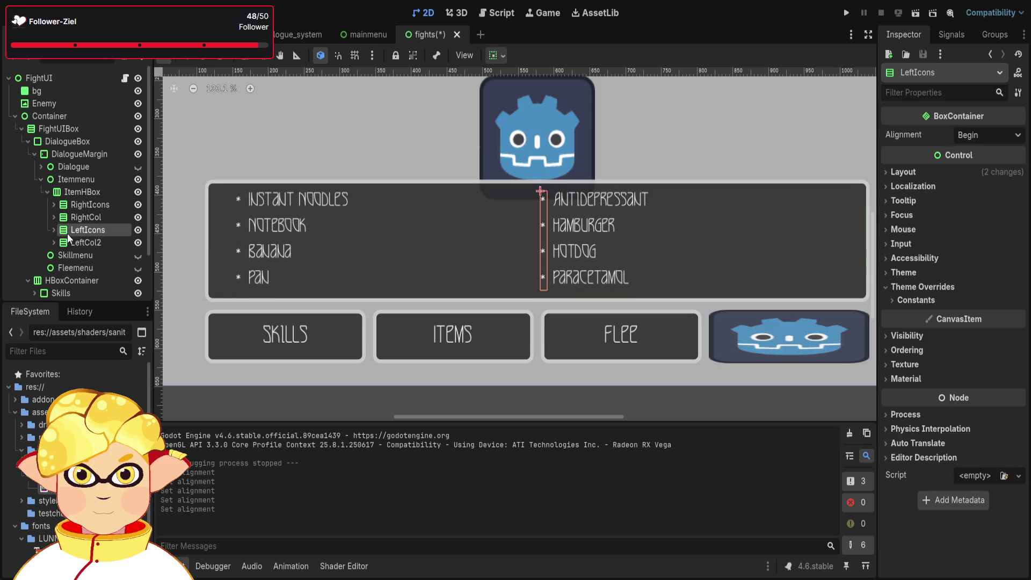
left_click(67, 244)
left_click(69, 204)
left_click(70, 218)
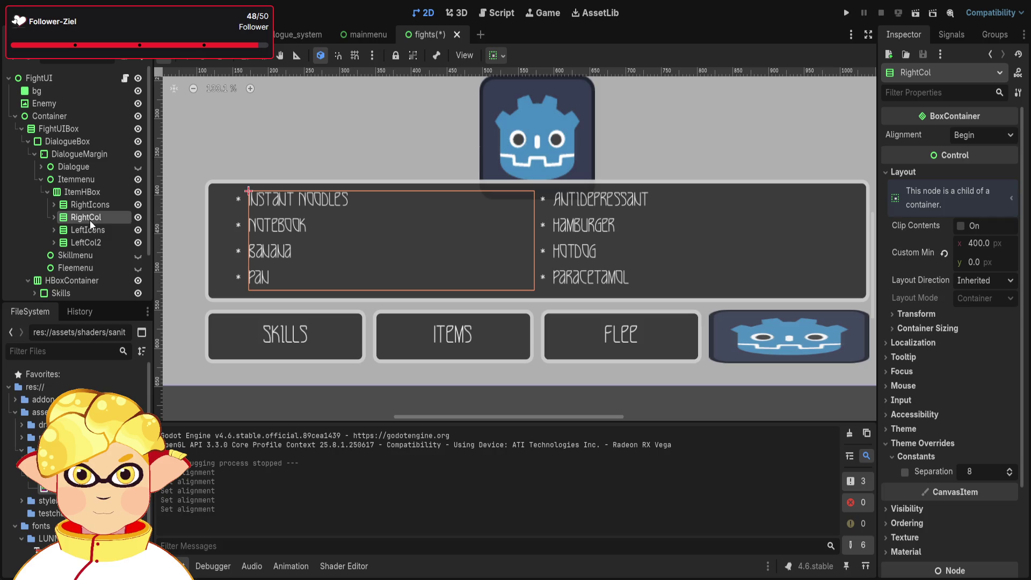
left_click(266, 305)
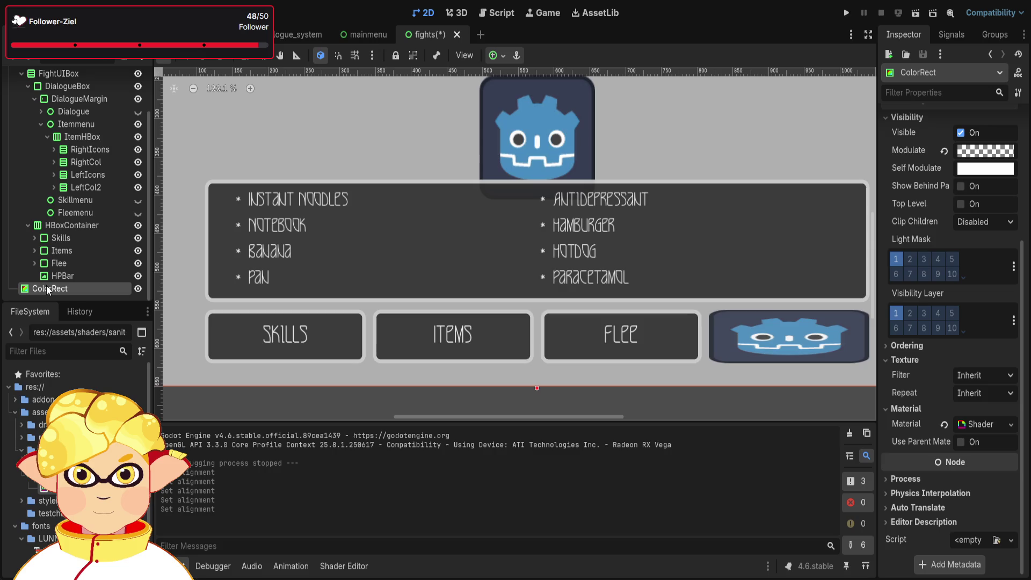
scroll(252, 285, "down", 3)
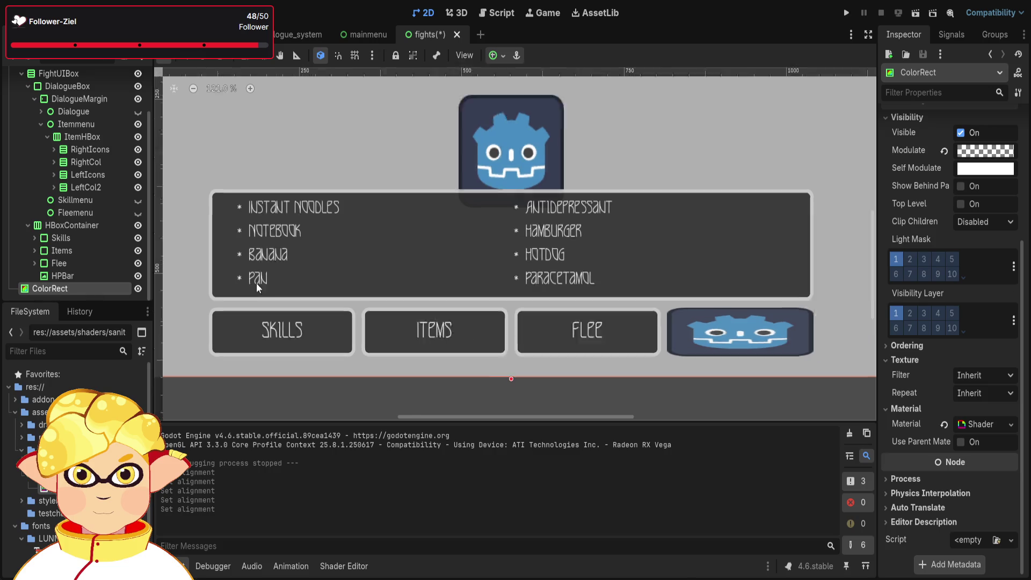
scroll(393, 354, "down", 2)
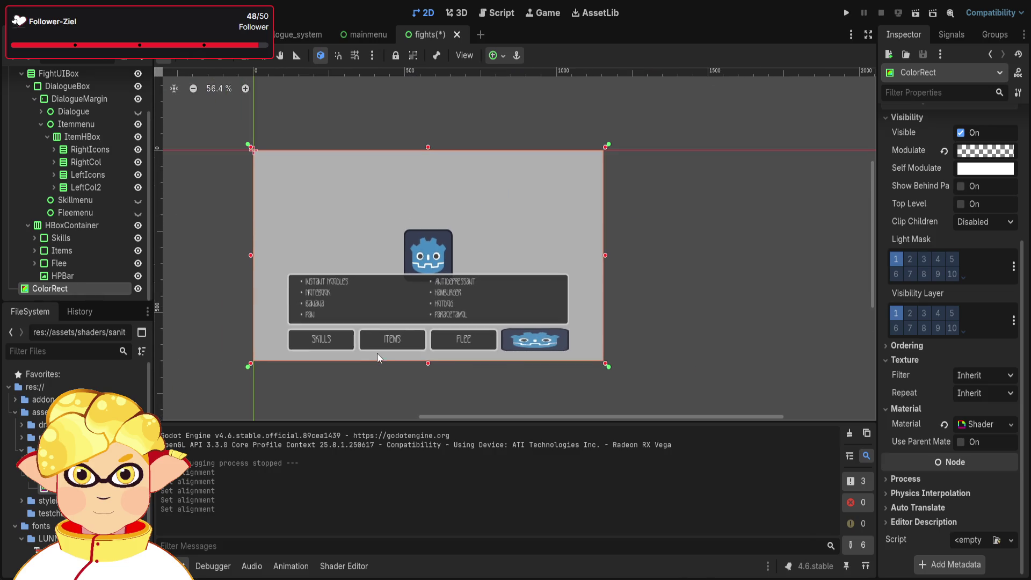
scroll(369, 373, "up", 1)
scroll(390, 383, "up", 1)
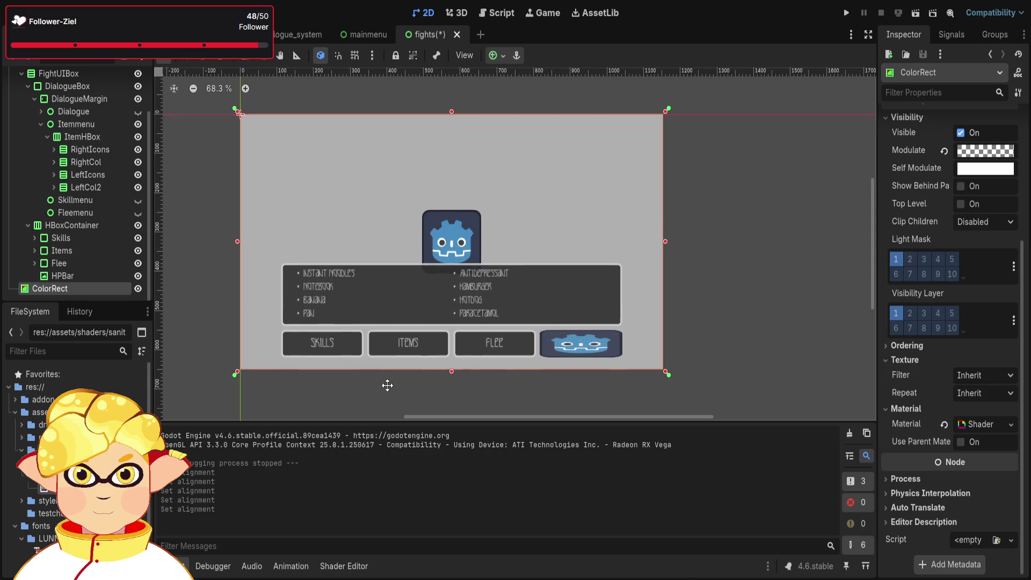
scroll(402, 384, "left", 1)
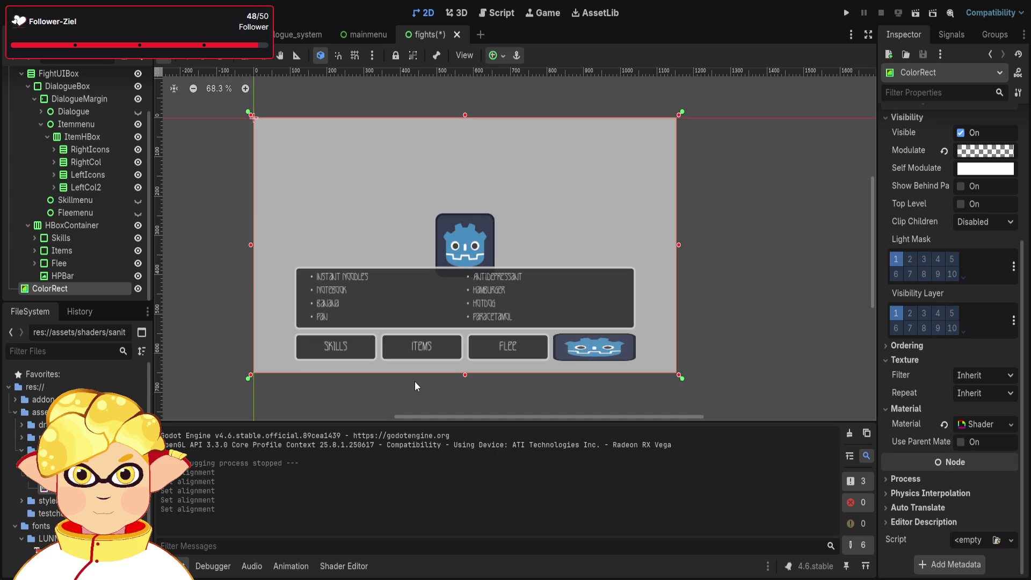
scroll(329, 308, "up", 4)
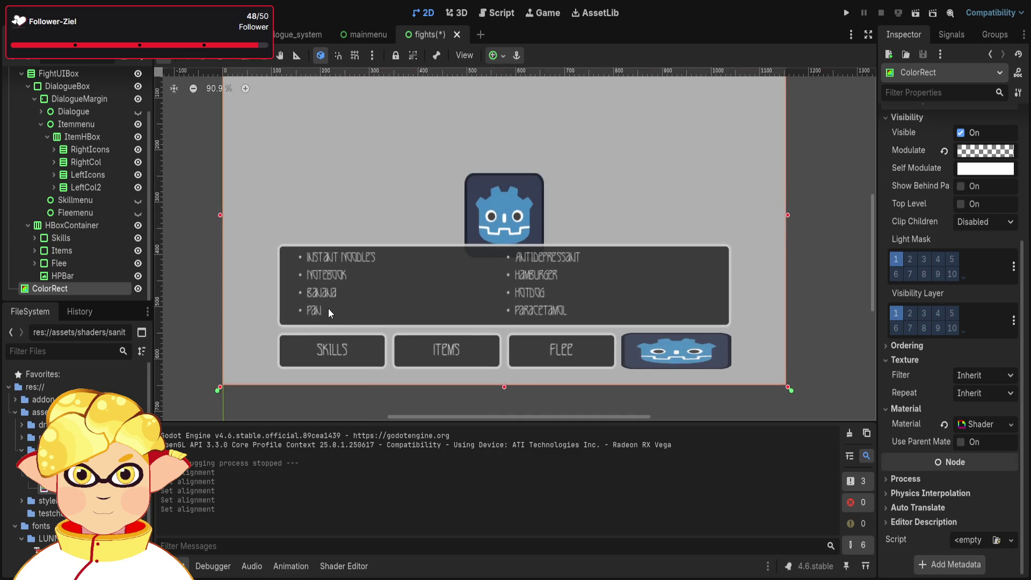
scroll(588, 318, "down", 4)
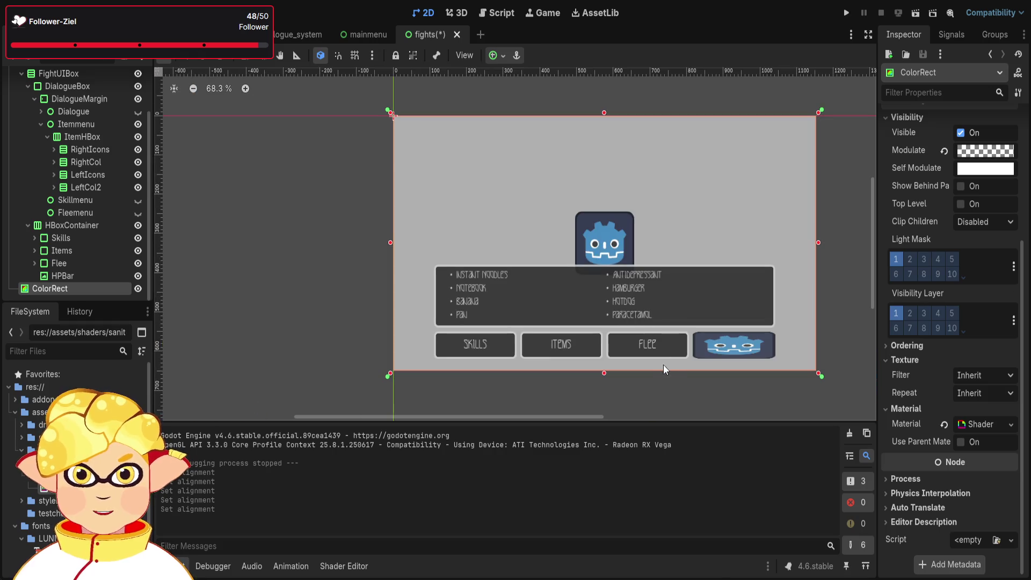
scroll(627, 394, "up", 1)
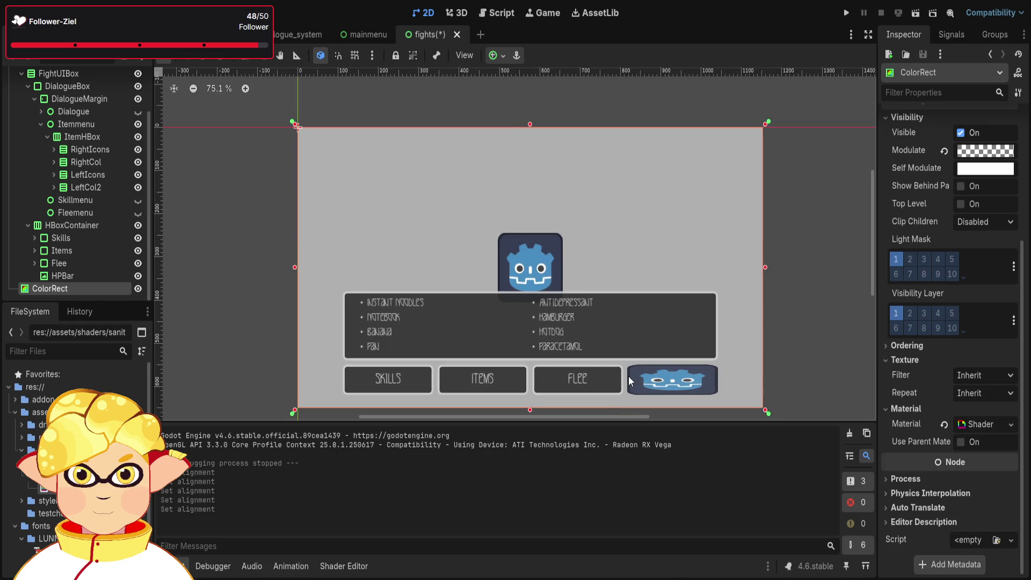
scroll(783, 378, "right", 2)
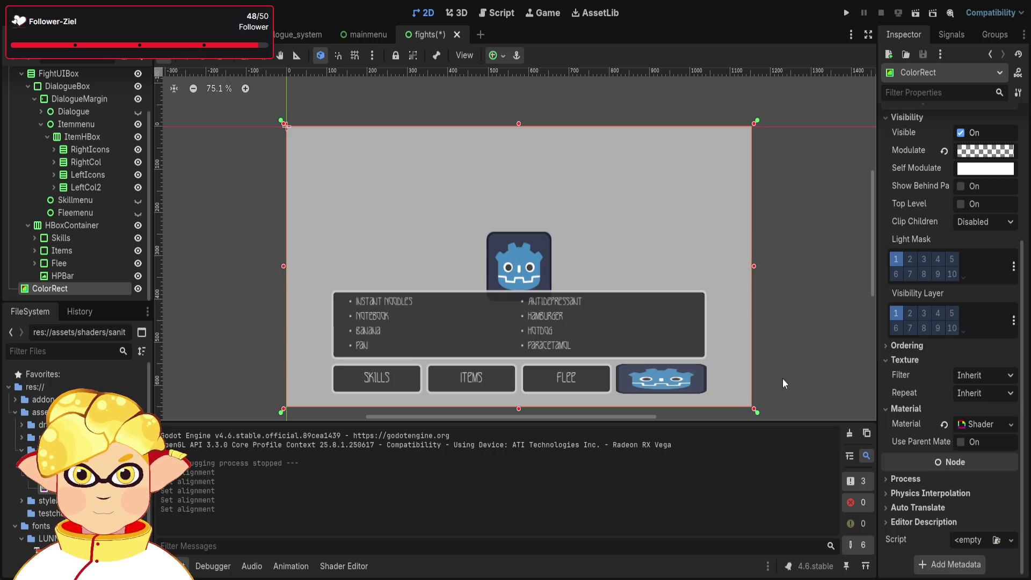
mouse_move(783, 384)
left_mouse_down()
mouse_move(768, 353)
mouse_move(780, 356)
left_mouse_up()
left_click(780, 356)
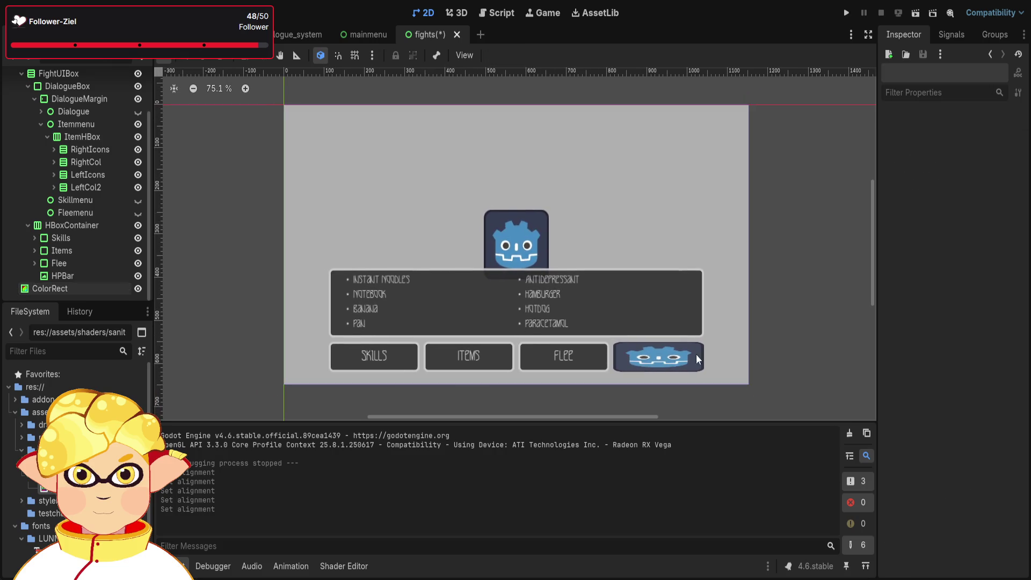
scroll(665, 354, "up", 3)
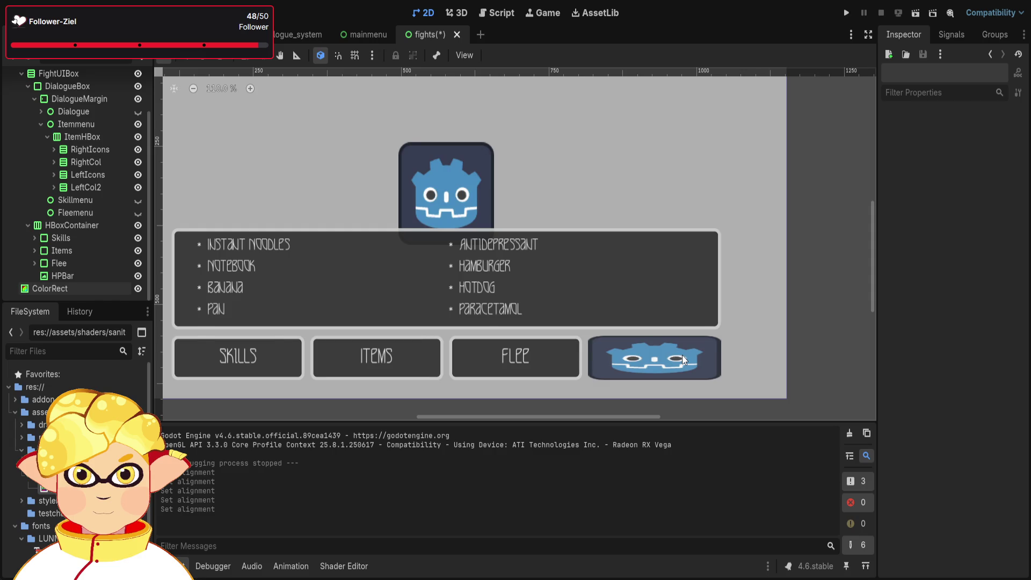
scroll(683, 356, "up", 5)
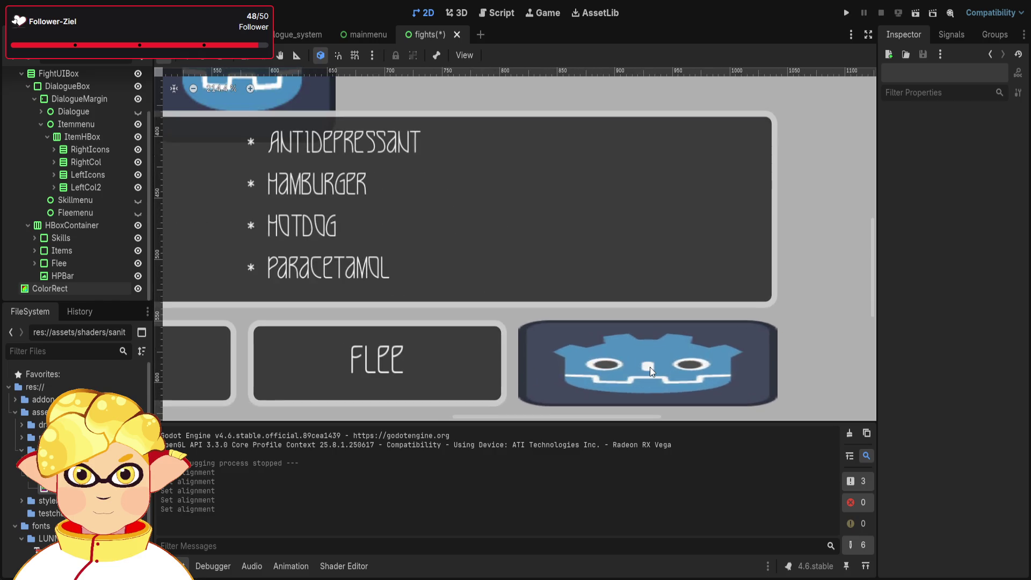
left_click(650, 368)
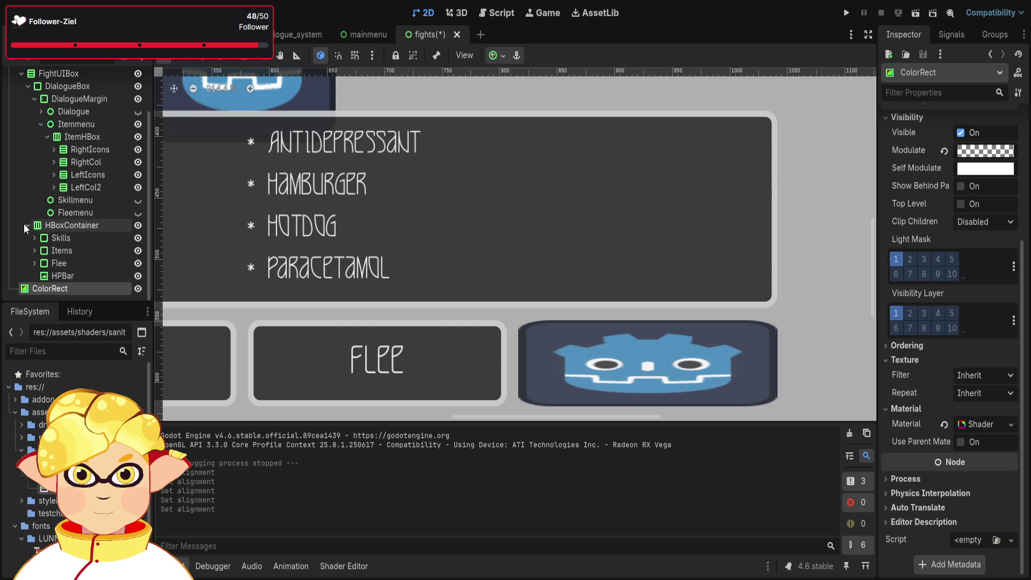
scroll(43, 233, "up", 2)
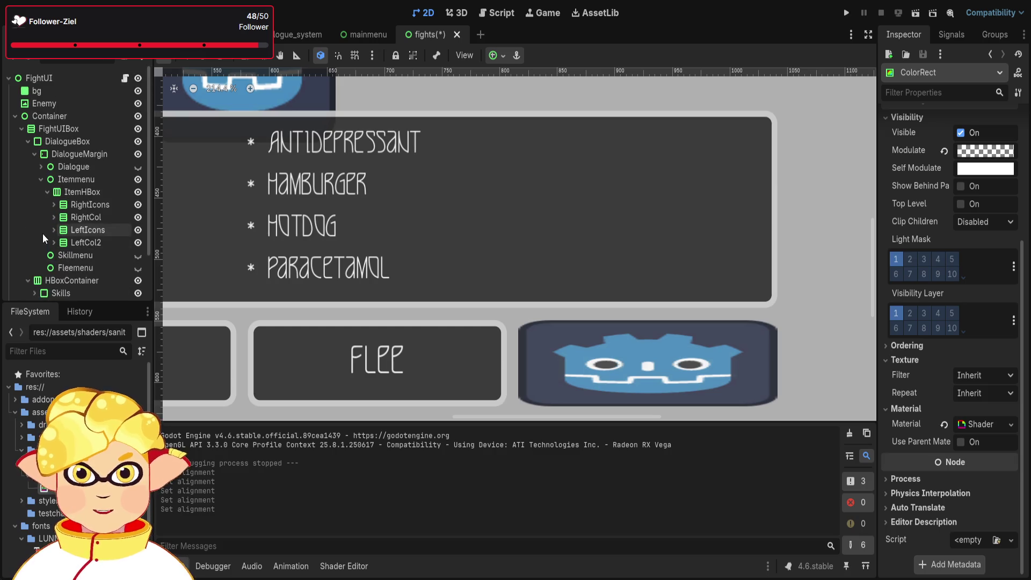
Move ColorRect out of Container so it sits under FightUI just before Container.
left_click(15, 116)
left_click_drag(50, 127, 51, 111)
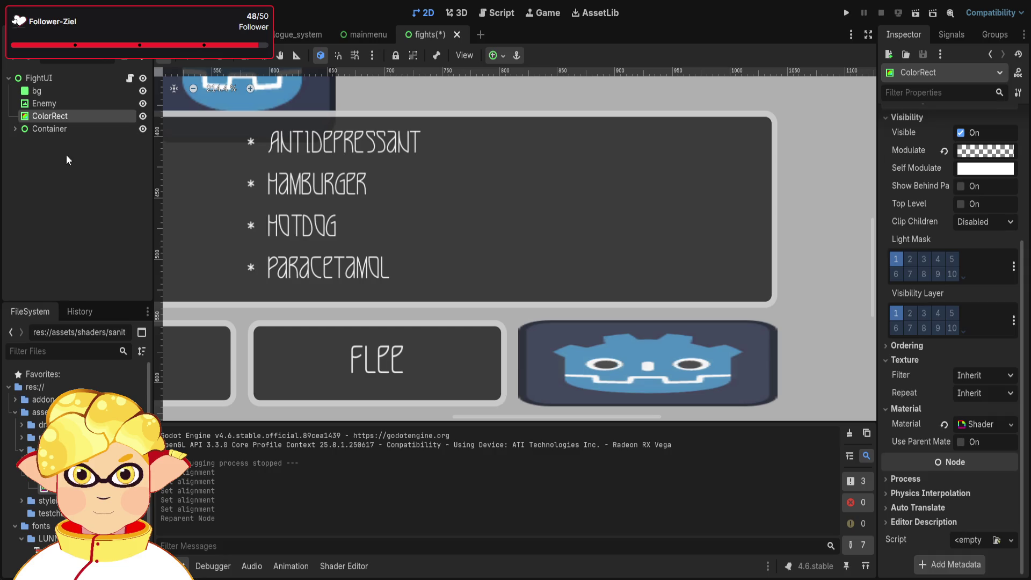
left_click(636, 351)
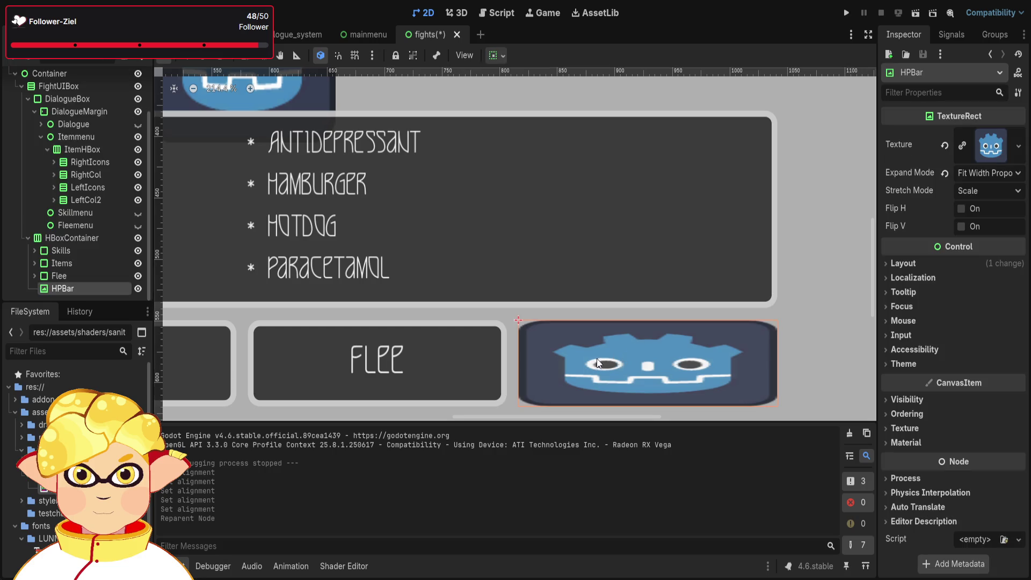
scroll(498, 338, "down", 1)
scroll(498, 338, "down", 9)
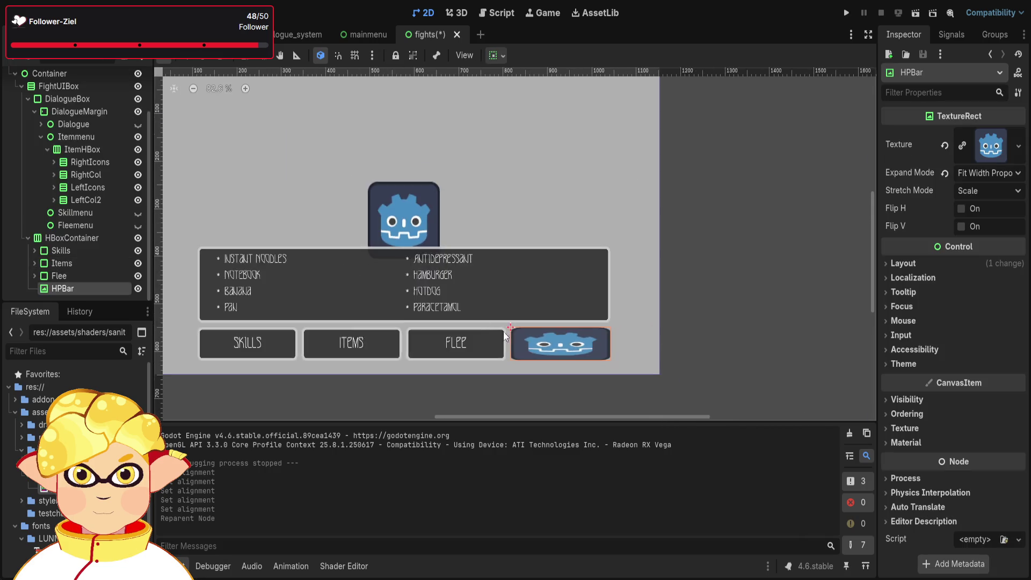
Check the Pan, Banana, Notebook and Instant Noodles labels in the item list's first column.
left_click(307, 324)
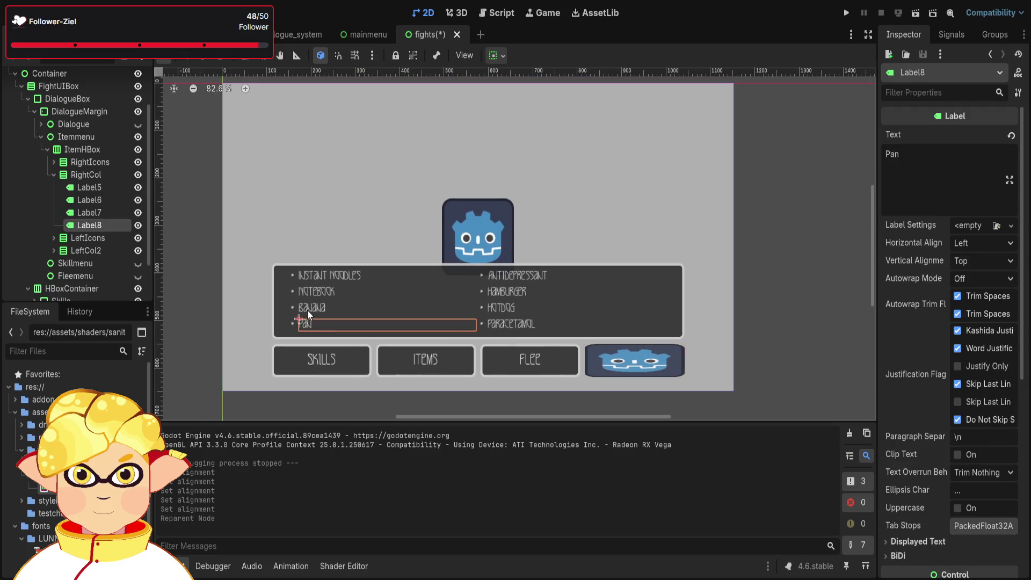
left_click(307, 311)
left_click(317, 293)
left_click(320, 278)
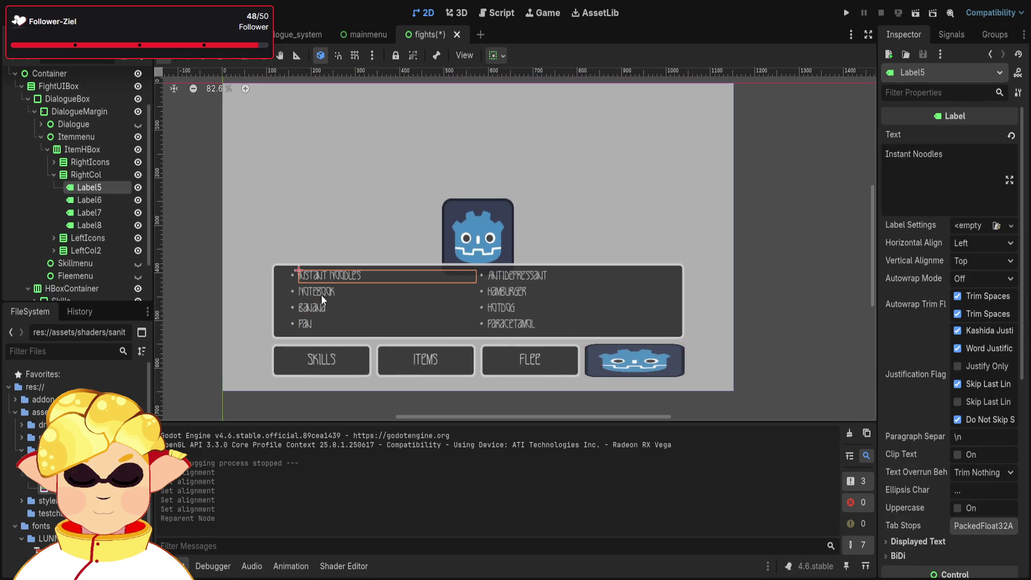
left_click(309, 325)
left_click(316, 283)
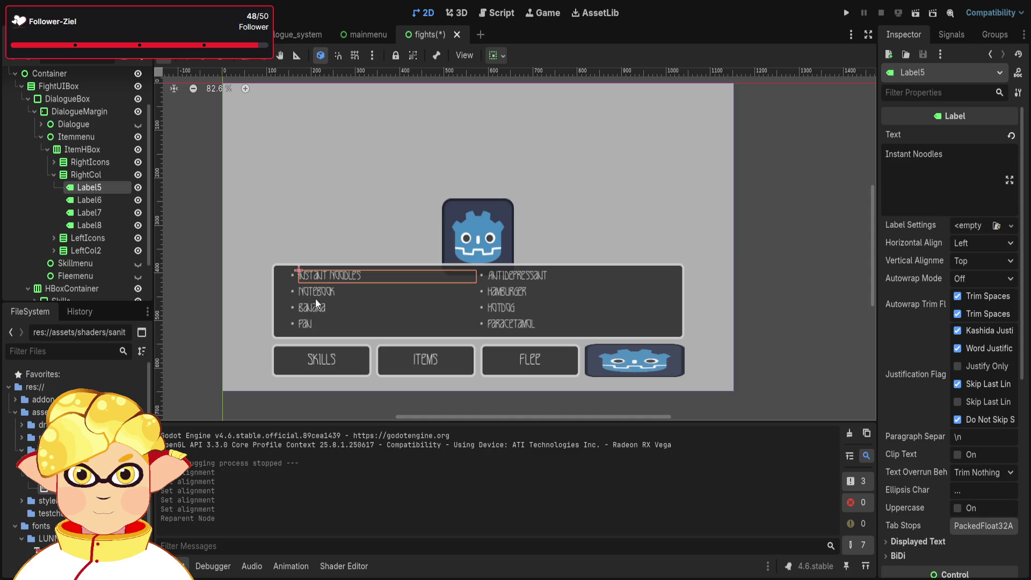
left_click(308, 321)
left_click(316, 276)
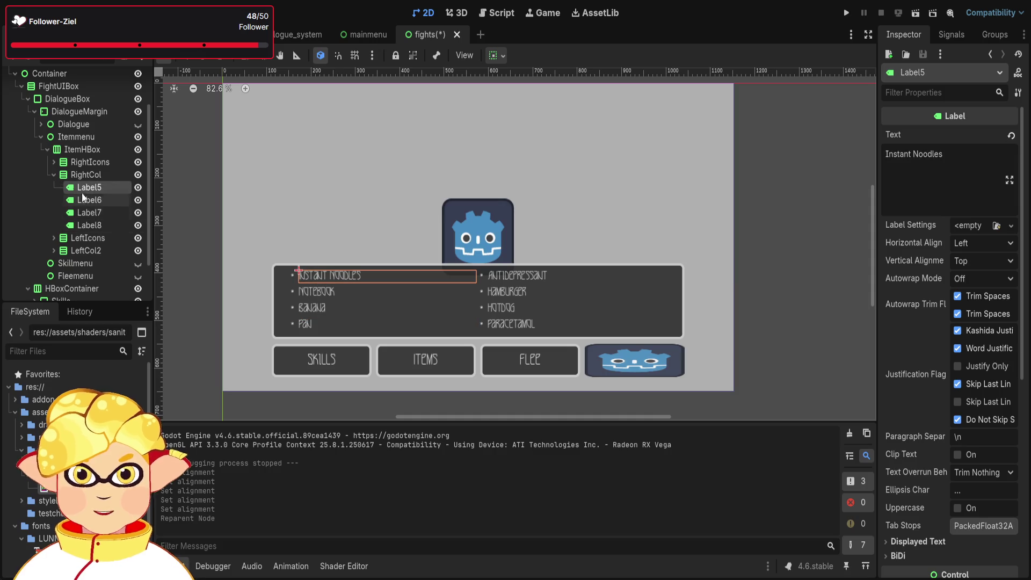
Re-expand Itemmenu > ItemHBox in the scene tree and select the RightIcons column.
left_click(52, 176)
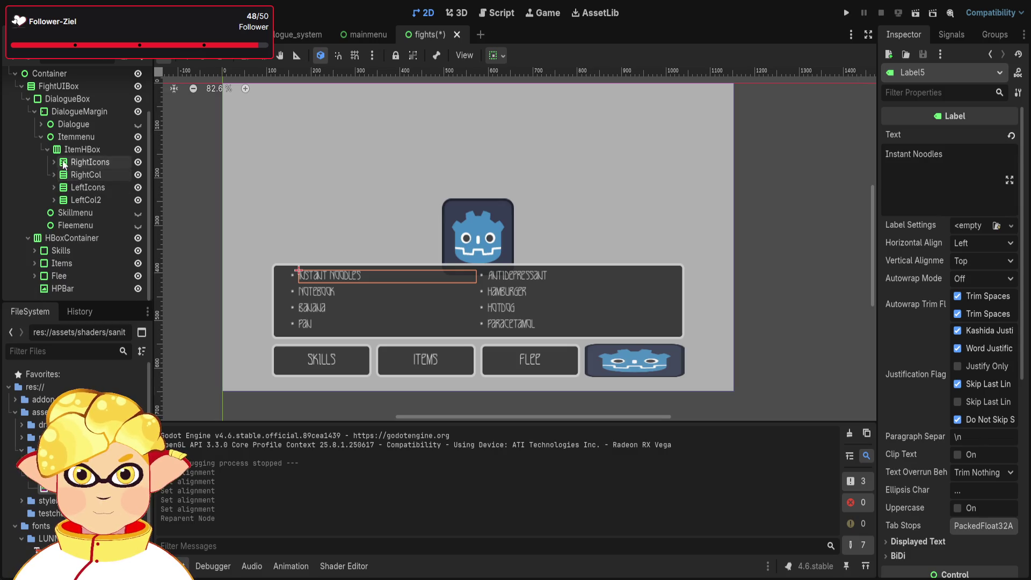
left_click(46, 150)
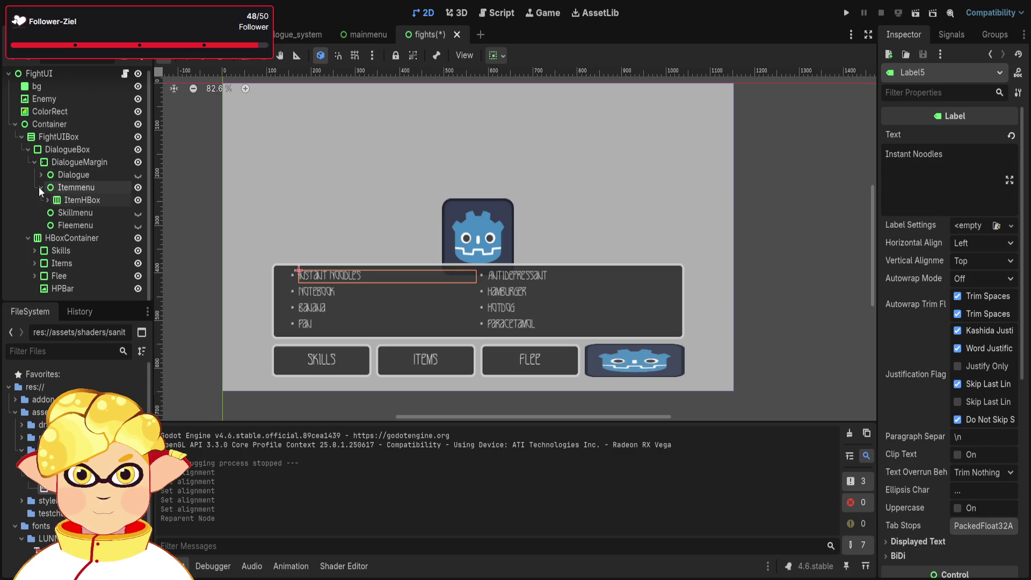
left_click(41, 192)
left_click(41, 179)
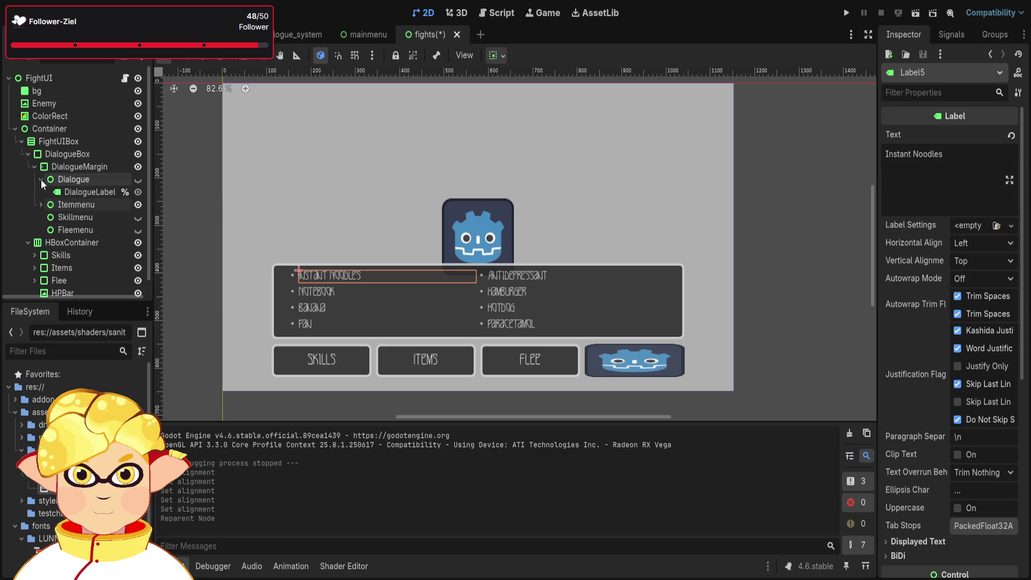
left_click(41, 179)
left_click(42, 191)
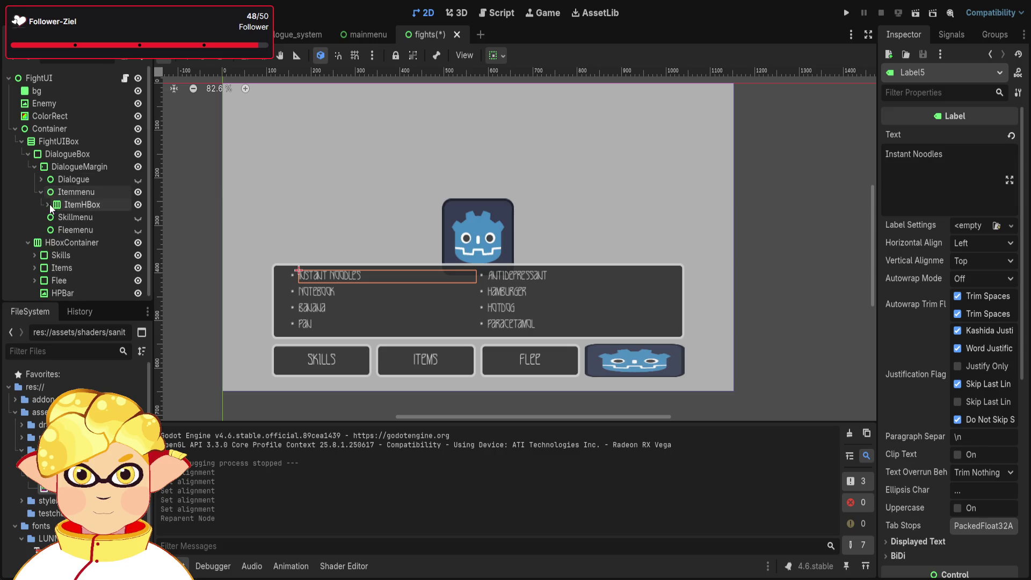
left_click(49, 204)
left_click(65, 216)
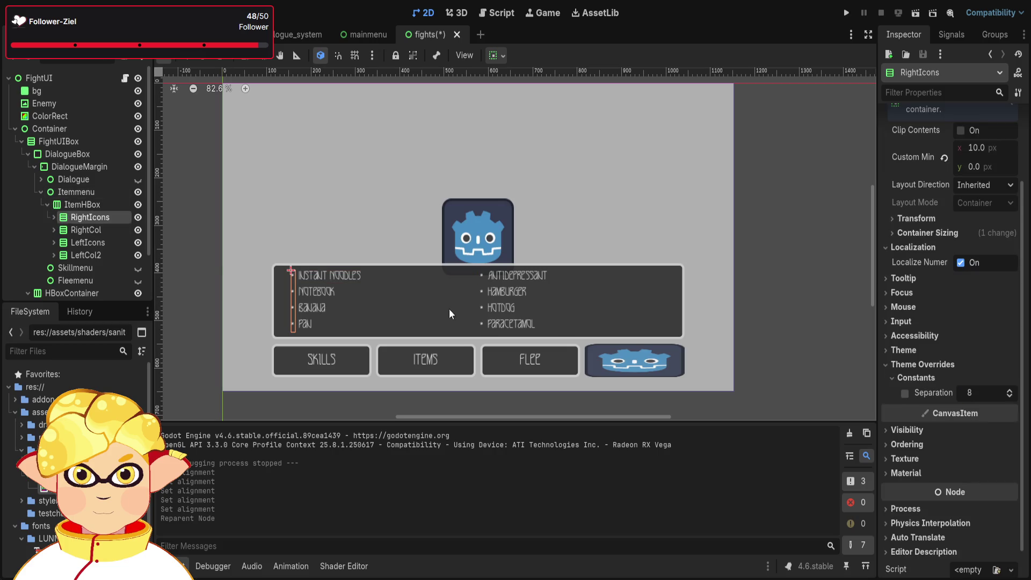
Set RightIcons' separation override to 10, and undo the same override tried on RightCol.
left_click(1010, 390)
left_click(1010, 390)
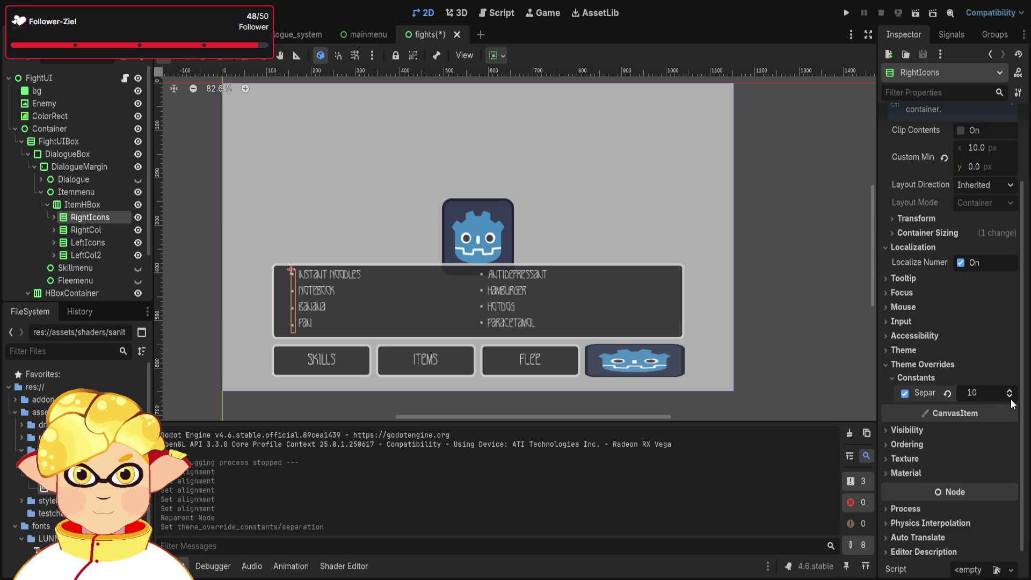
left_click(94, 231)
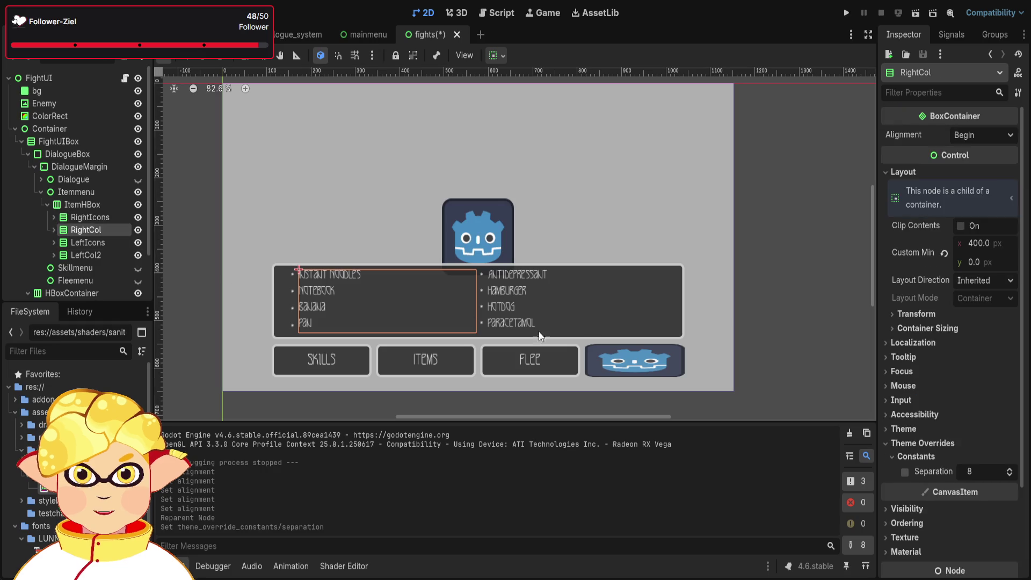
left_click(1010, 472)
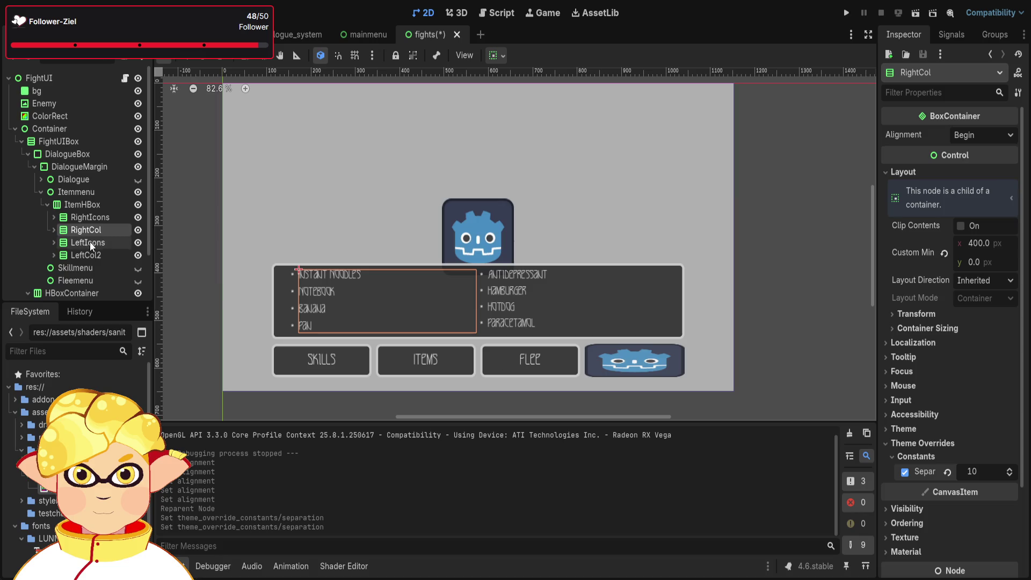
key("ctrl+z")
key("ctrl+z")
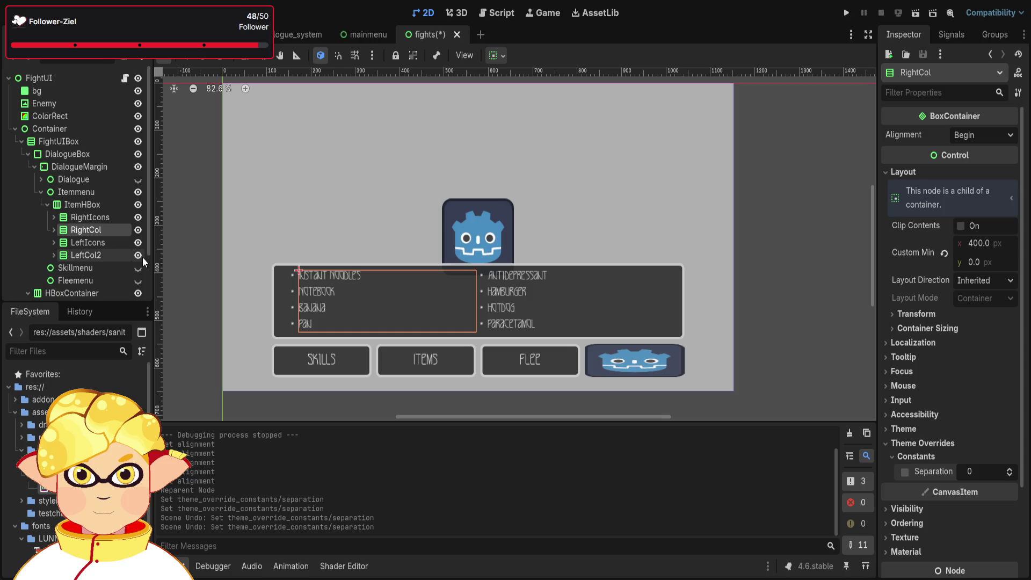